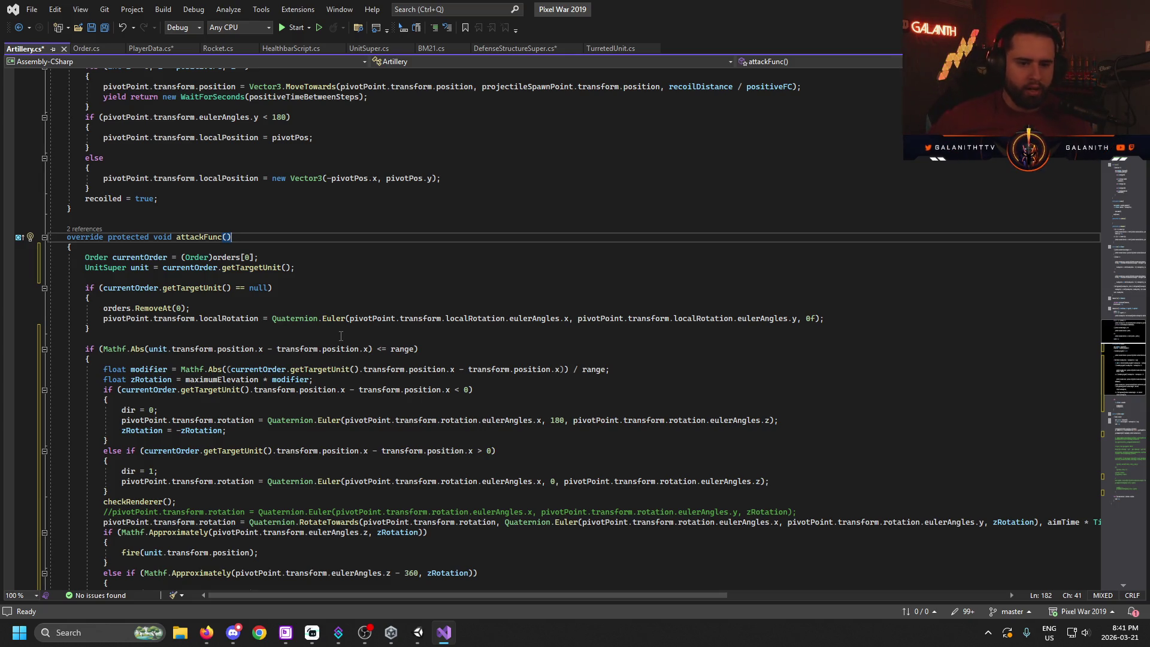
- Scroll through the code, then open TurretedUnit.cs at its attackFunc
scroll(341, 336, up, 7)
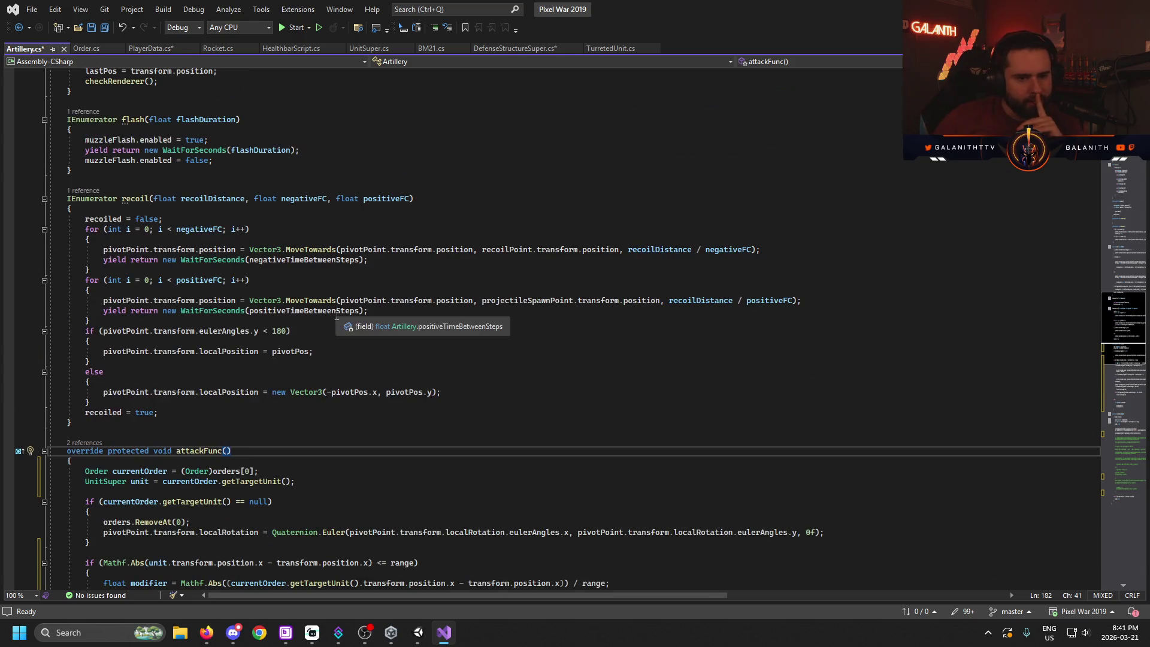
scroll(373, 321, up, 14)
scroll(373, 322, up, 15)
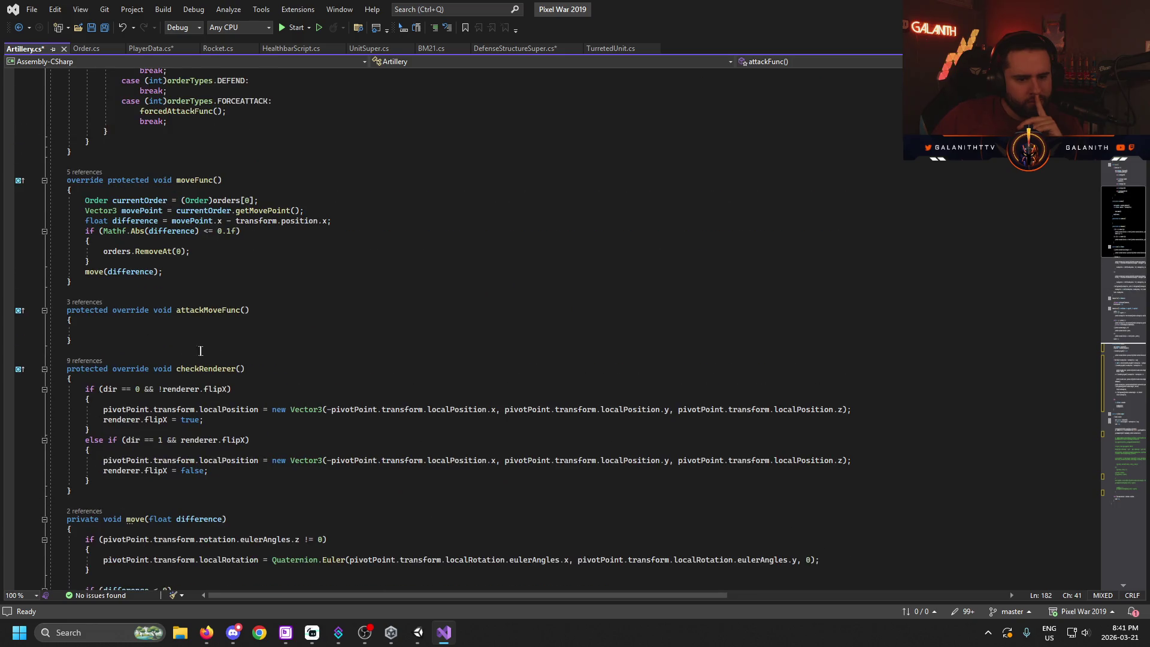
scroll(297, 365, up, 9)
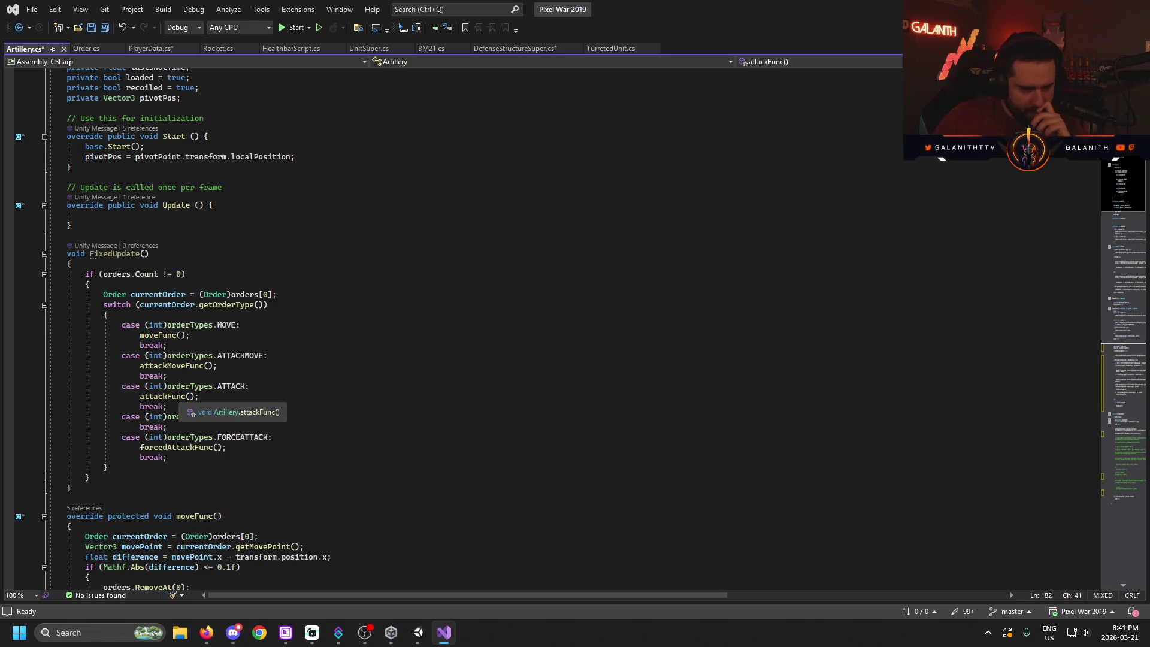
scroll(526, 155, down, 17)
scroll(526, 155, down, 13)
scroll(479, 179, up, 20)
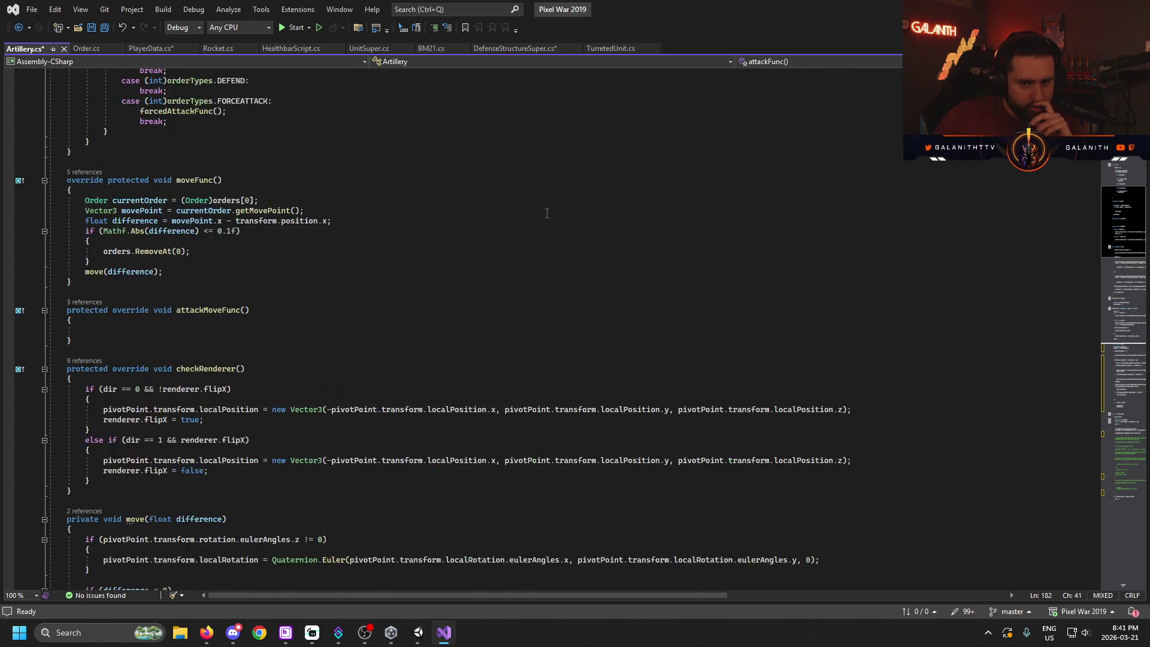
scroll(466, 198, down, 20)
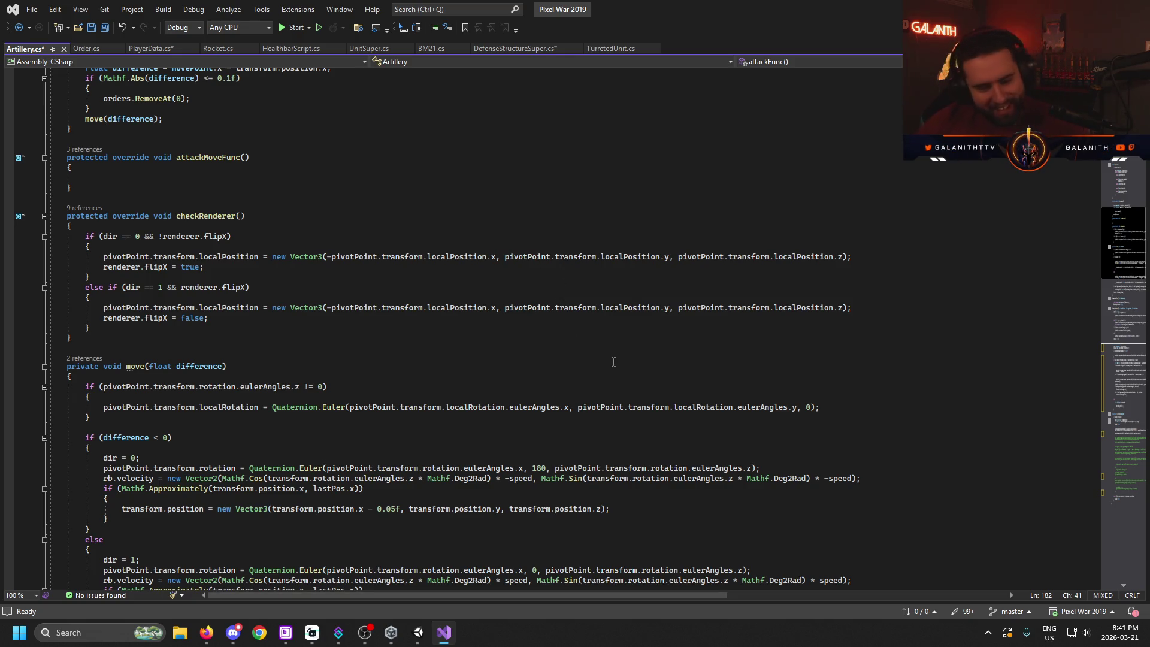
click(610, 49)
scroll(336, 392, up, 2)
click(336, 386)
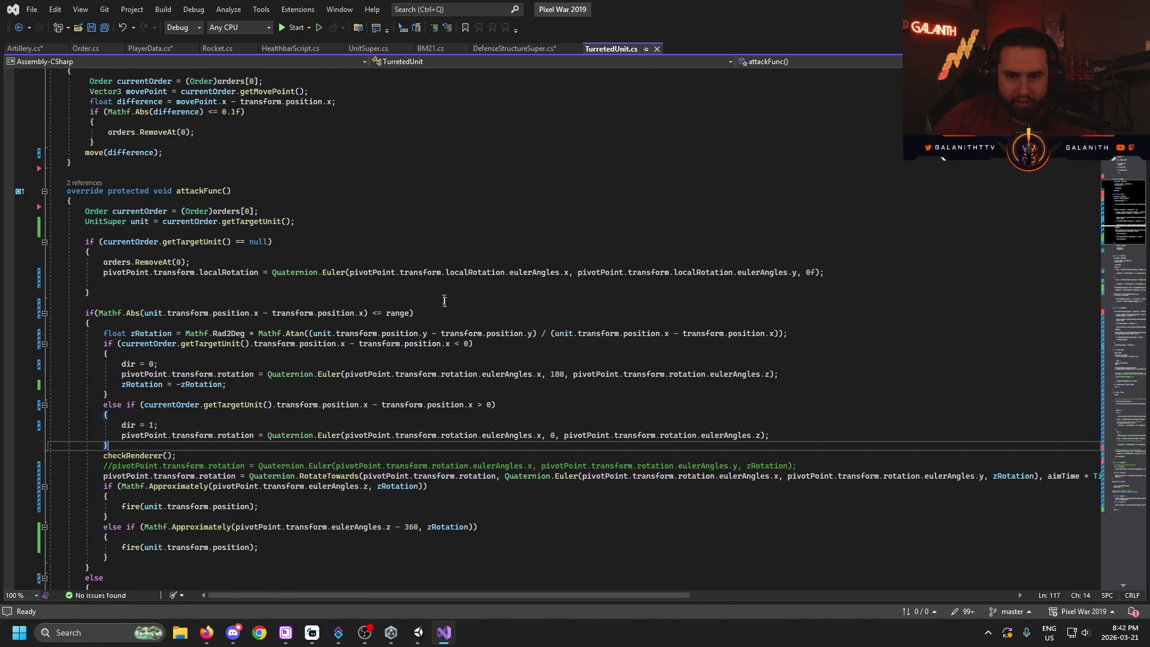
- Glance at the Unity editor, then return to Artillery.cs and scroll through it
click(418, 632)
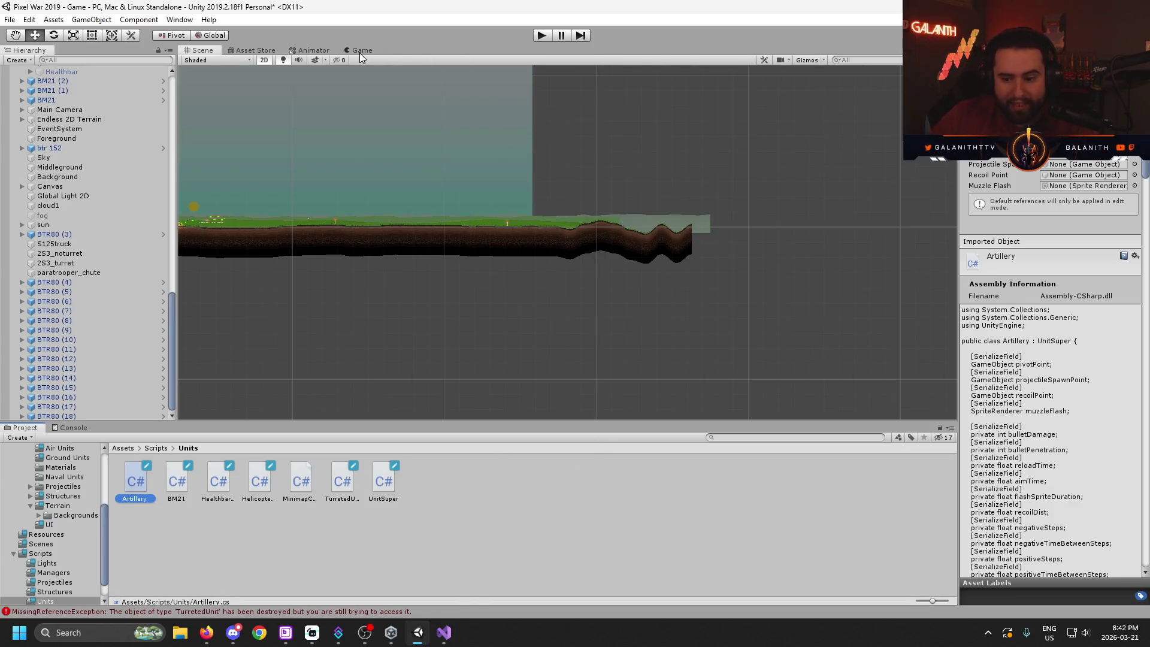
click(446, 632)
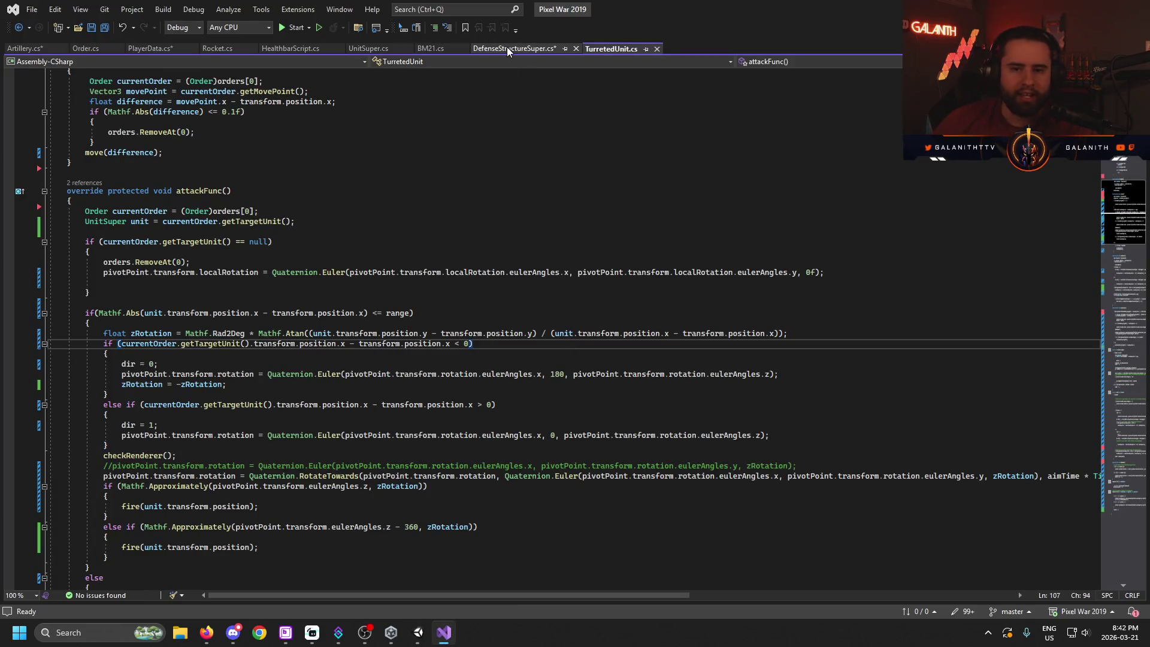
click(33, 48)
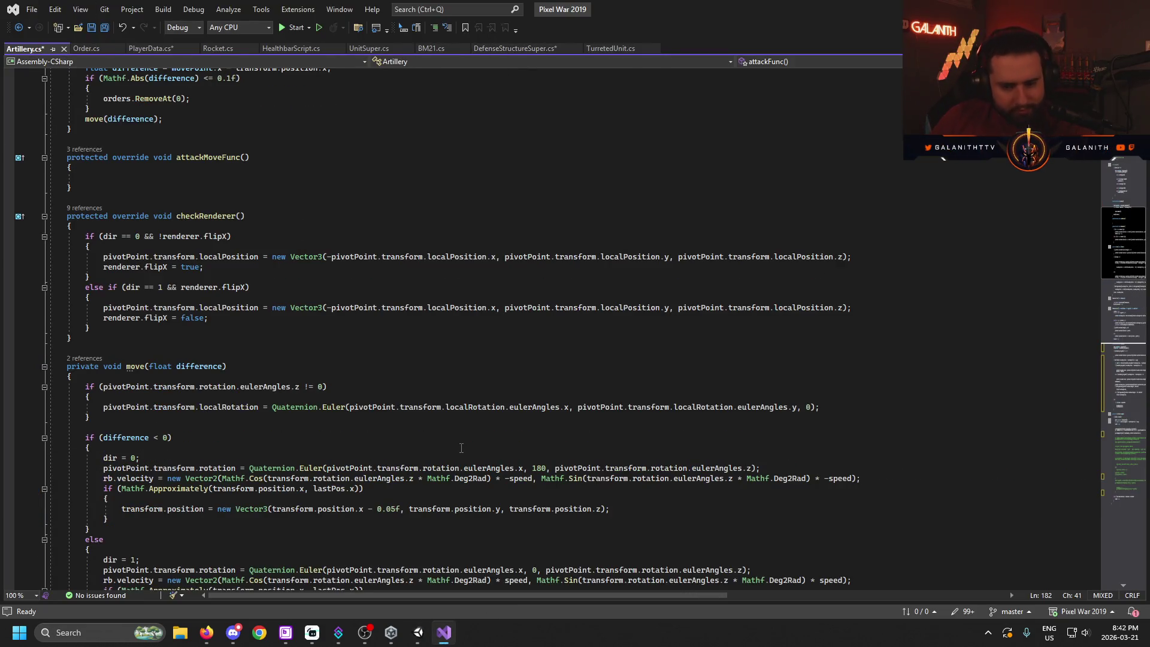
scroll(453, 365, down, 1)
scroll(453, 365, down, 3)
scroll(452, 364, up, 3)
scroll(453, 365, up, 15)
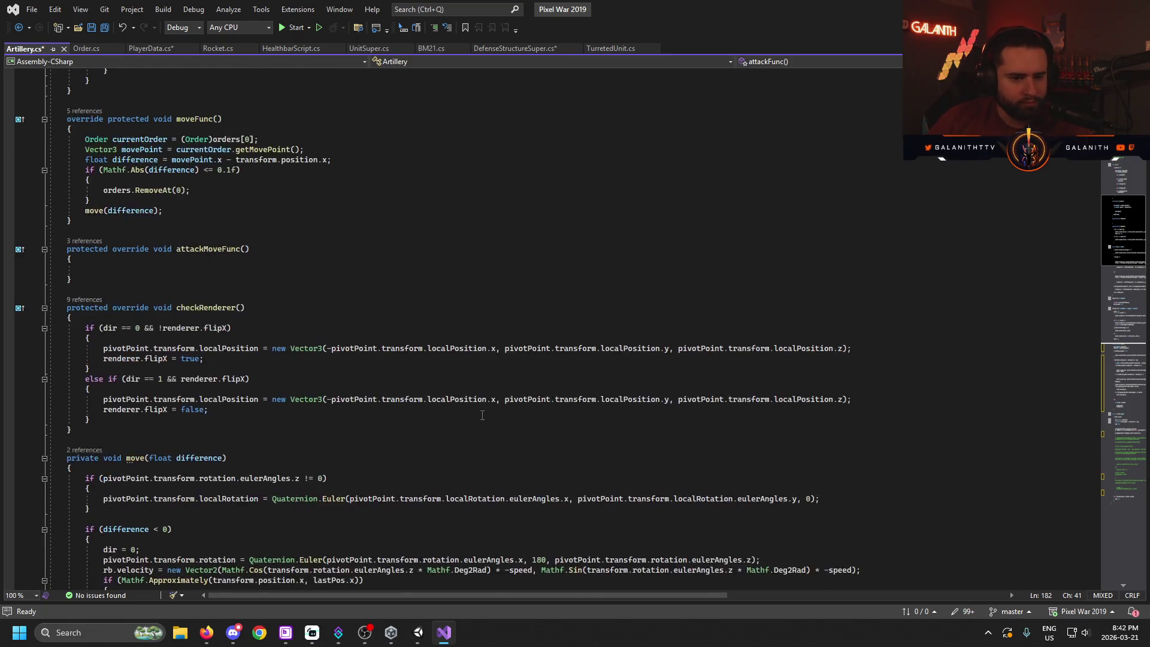
scroll(419, 329, down, 20)
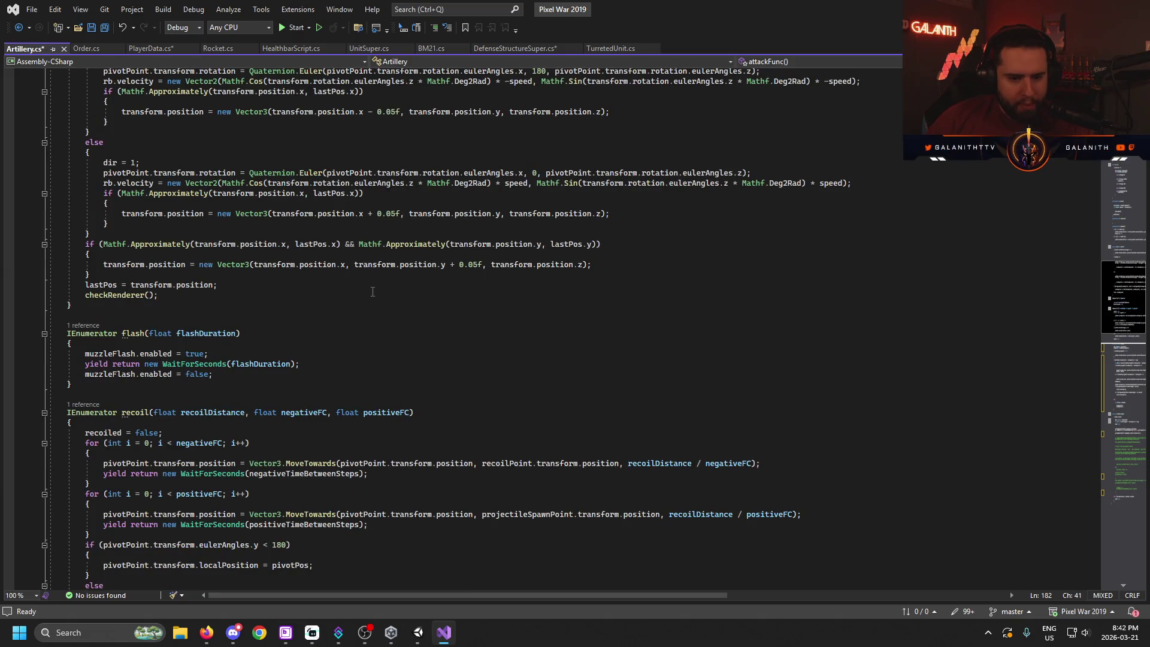
scroll(374, 300, down, 3)
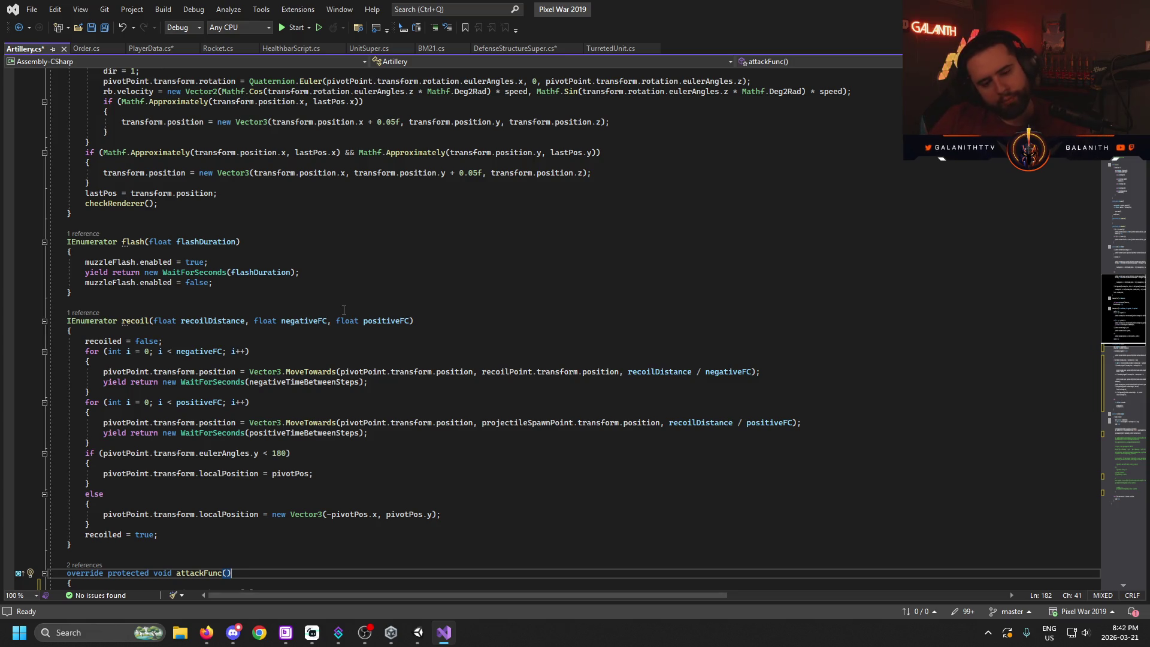
scroll(350, 306, down, 3)
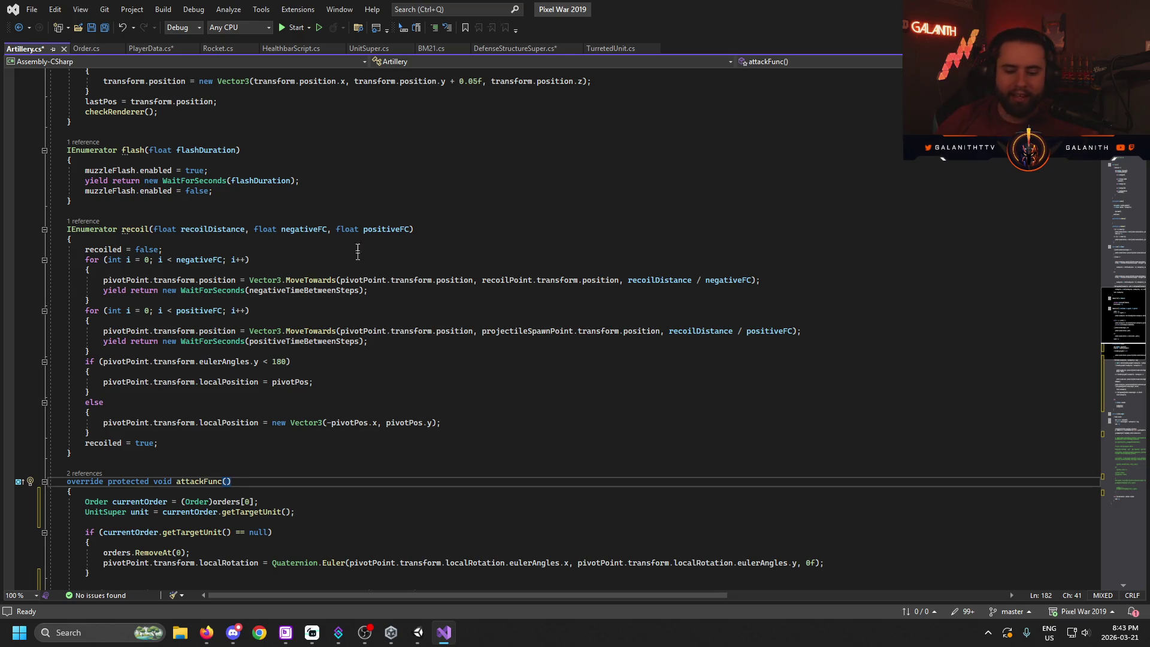
- Zoom and pan the Unity Scene view onto the terrain, sun and unit sprites, then return to the code
click(418, 632)
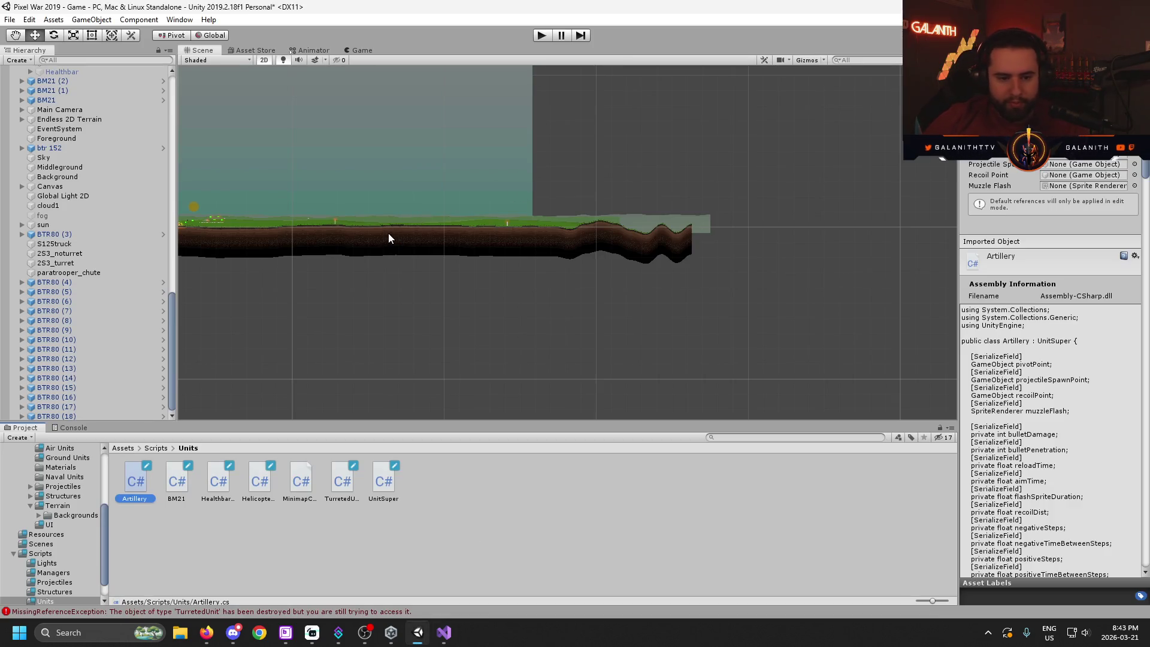
scroll(388, 232, up, 5)
click(713, 317)
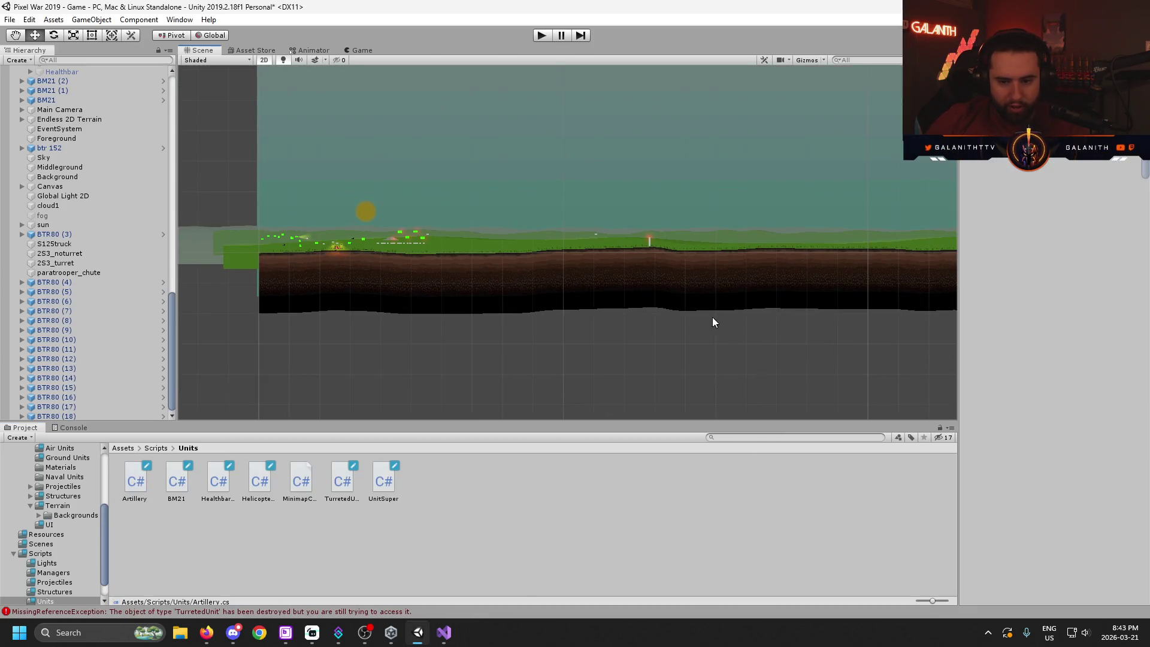
scroll(677, 345, down, 3)
mouse_move(698, 360)
mouse_down()
mouse_move(590, 311)
mouse_move(865, 251)
mouse_up()
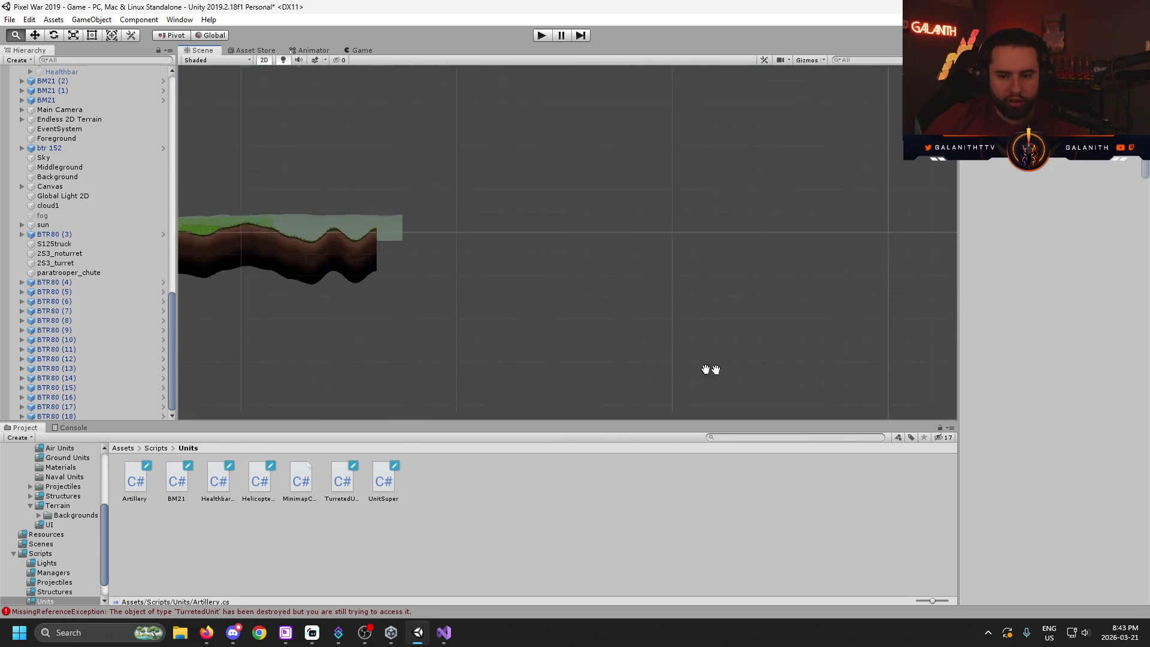
scroll(547, 282, up, 5)
mouse_move(547, 282)
mouse_down()
mouse_move(614, 298)
mouse_move(647, 352)
mouse_up()
scroll(495, 261, up, 5)
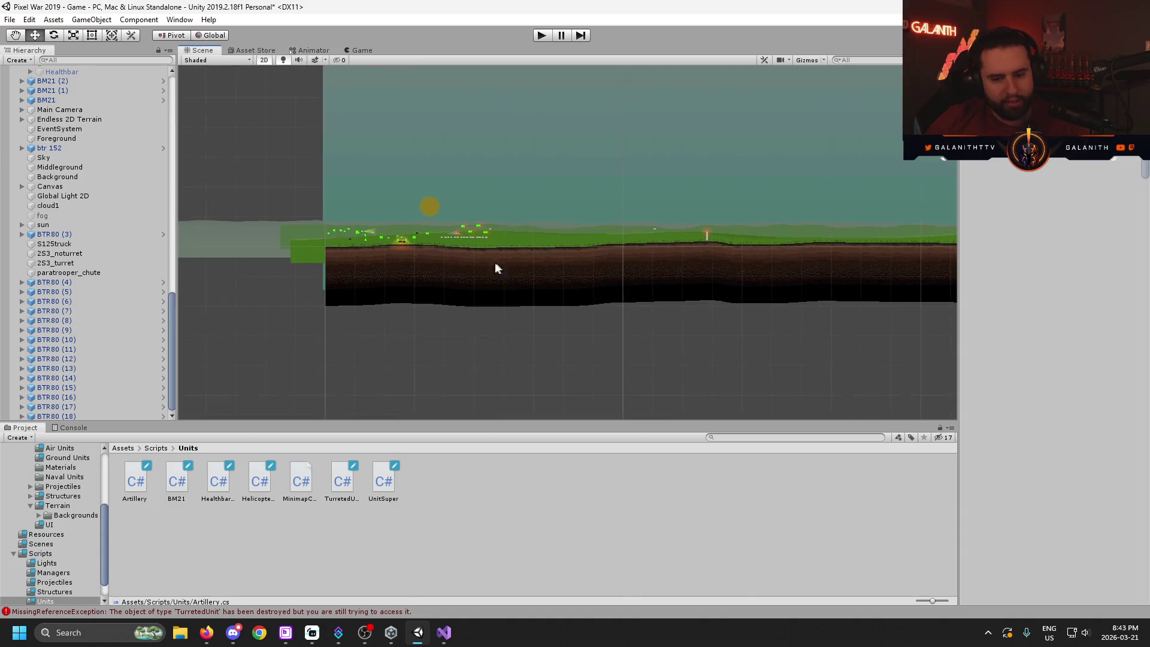
drag(372, 272, 587, 345)
scroll(657, 365, up, 6)
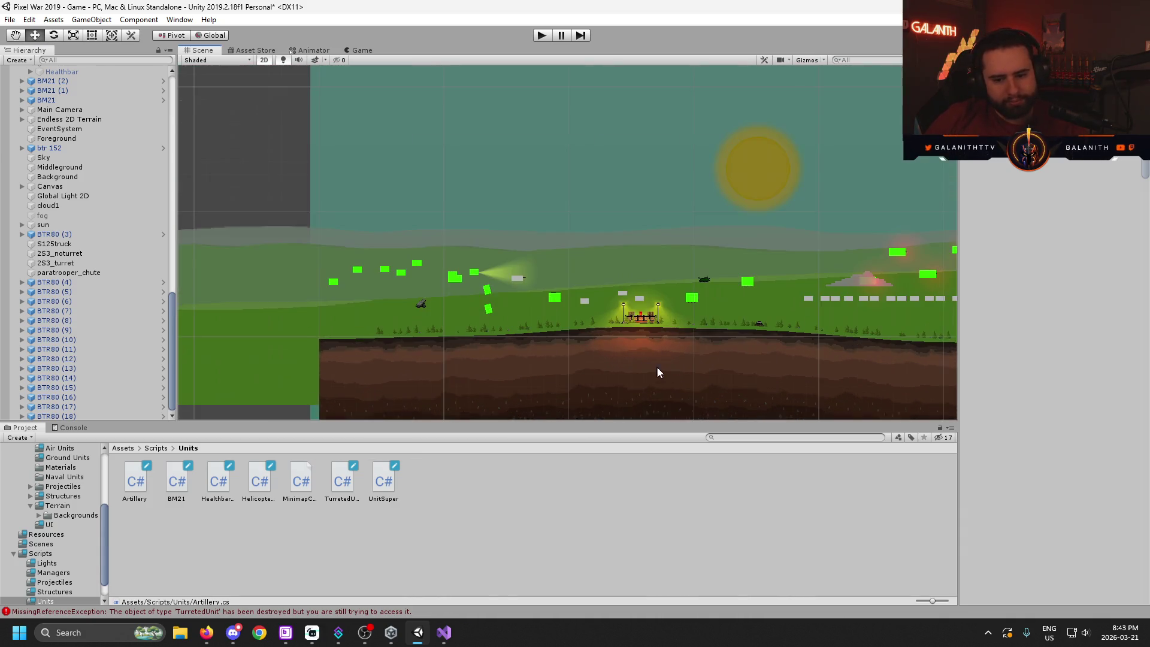
key(alt+Tab)
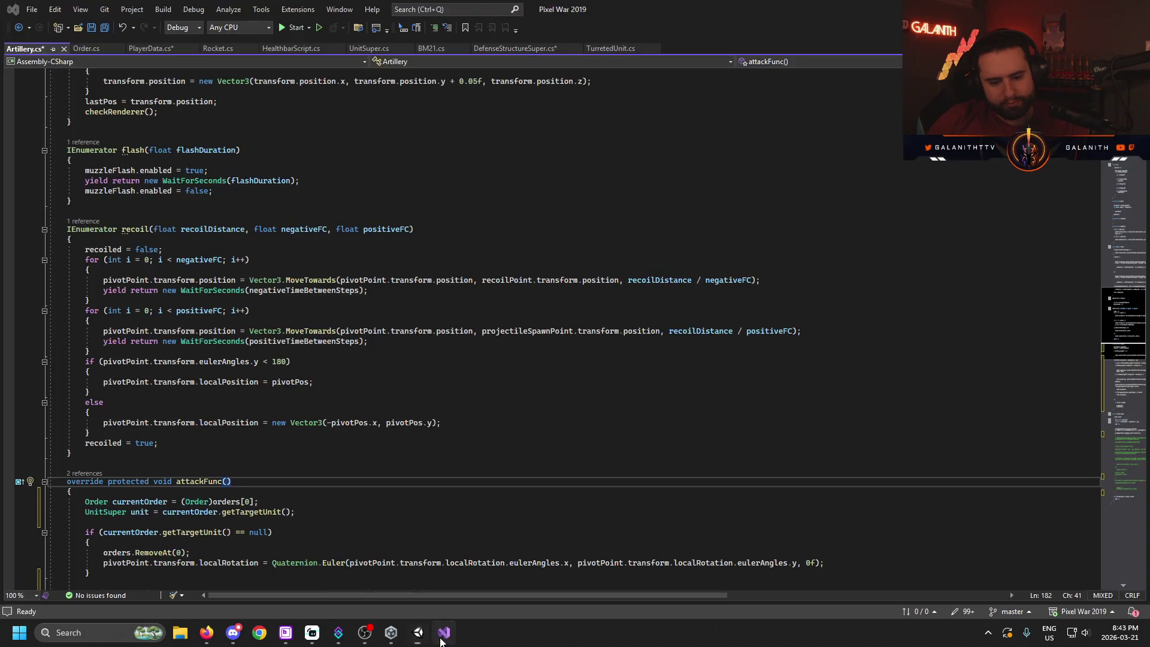
- Examine the range check and highlight zRotation, maximumElevation and modifier in attackFunc
scroll(317, 477, down, 5)
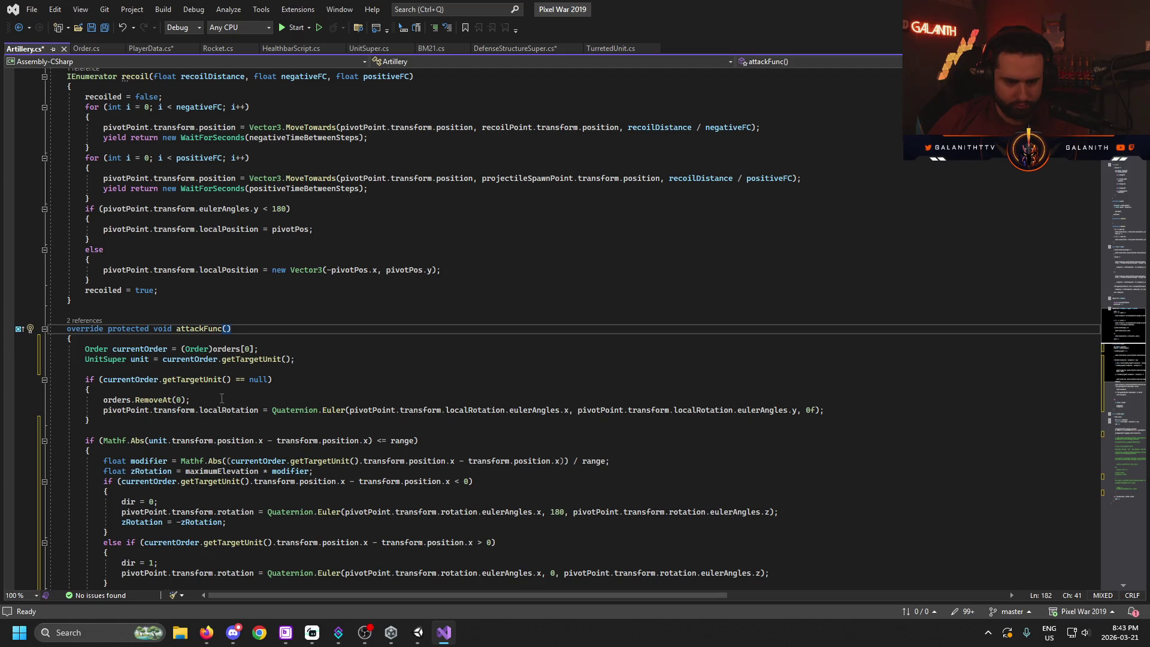
mouse_move(205, 412)
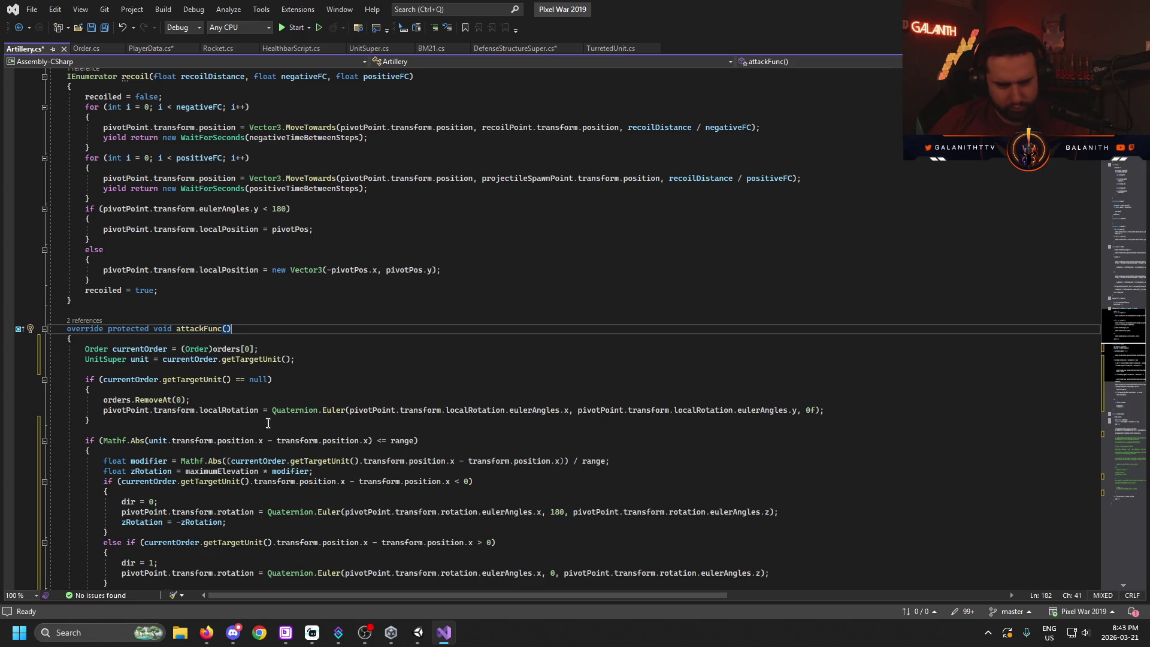
click(478, 442)
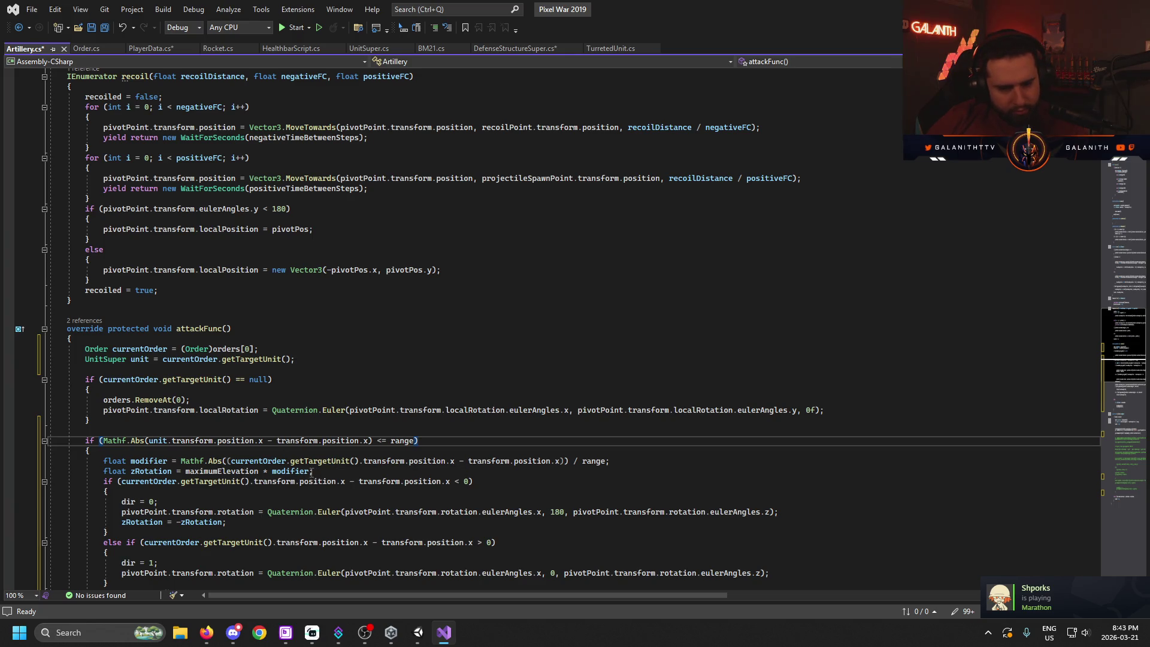
click(173, 471)
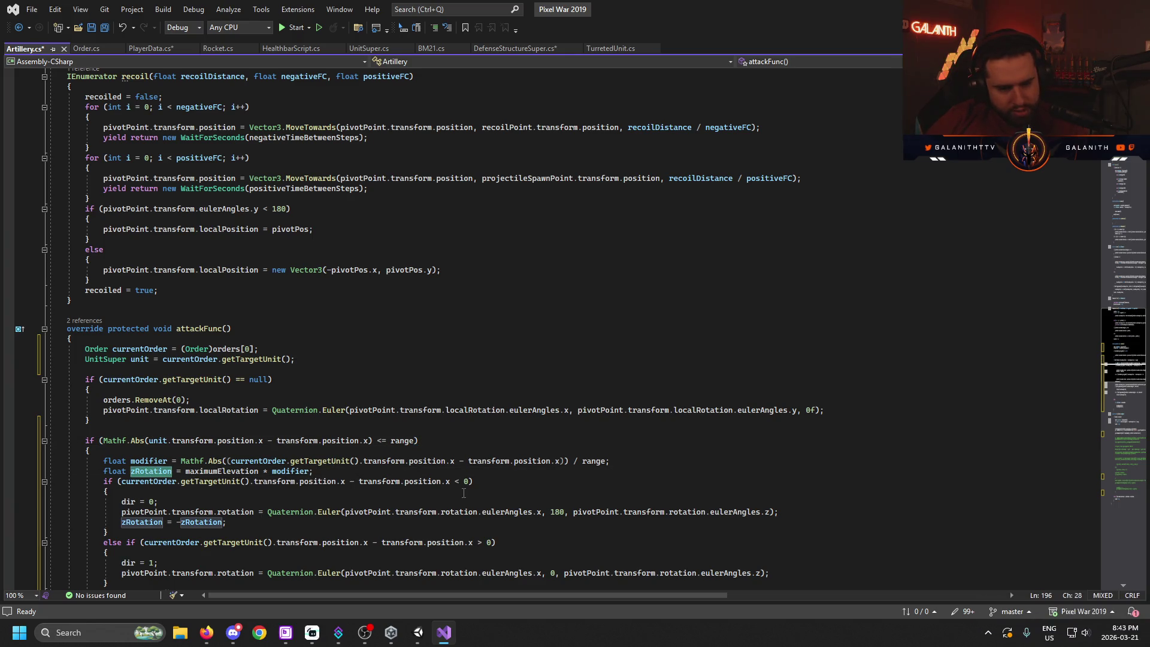
double_click(221, 472)
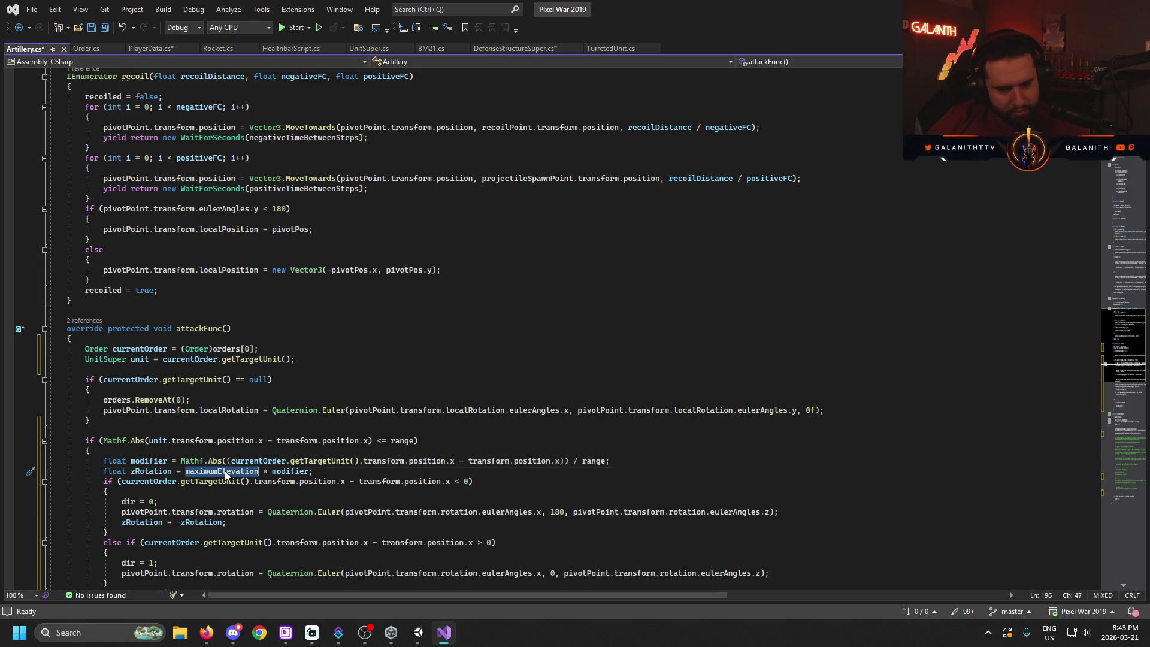
double_click(291, 471)
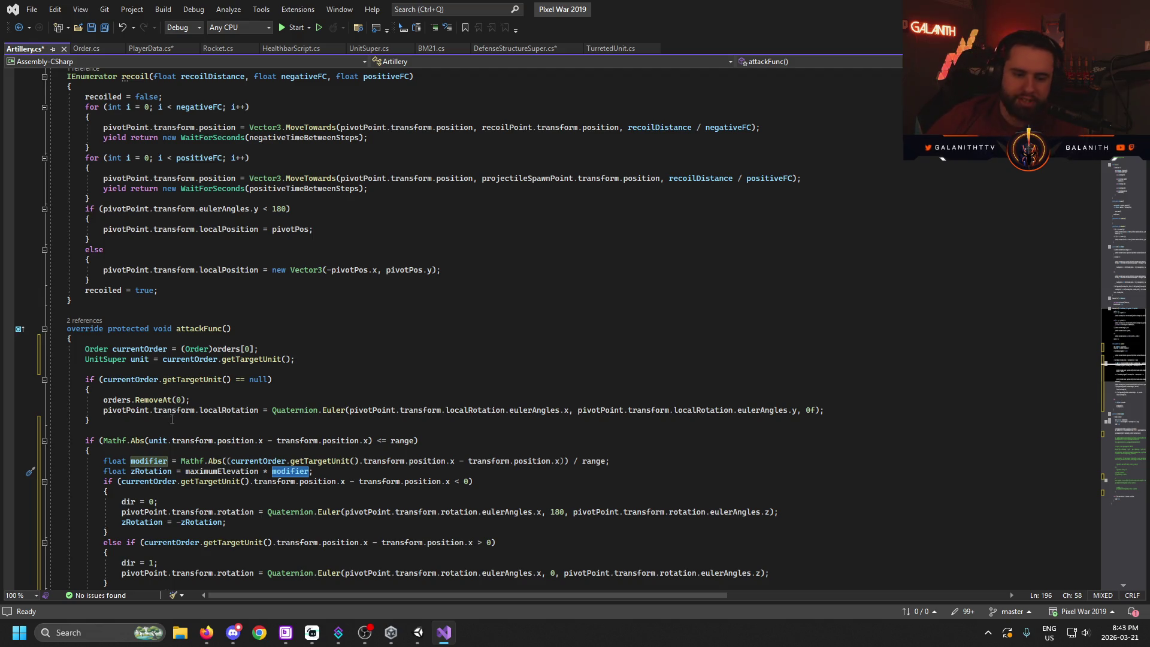
- Review the modifier calculation, then select maximumElevation in the zRotation line
click(234, 462)
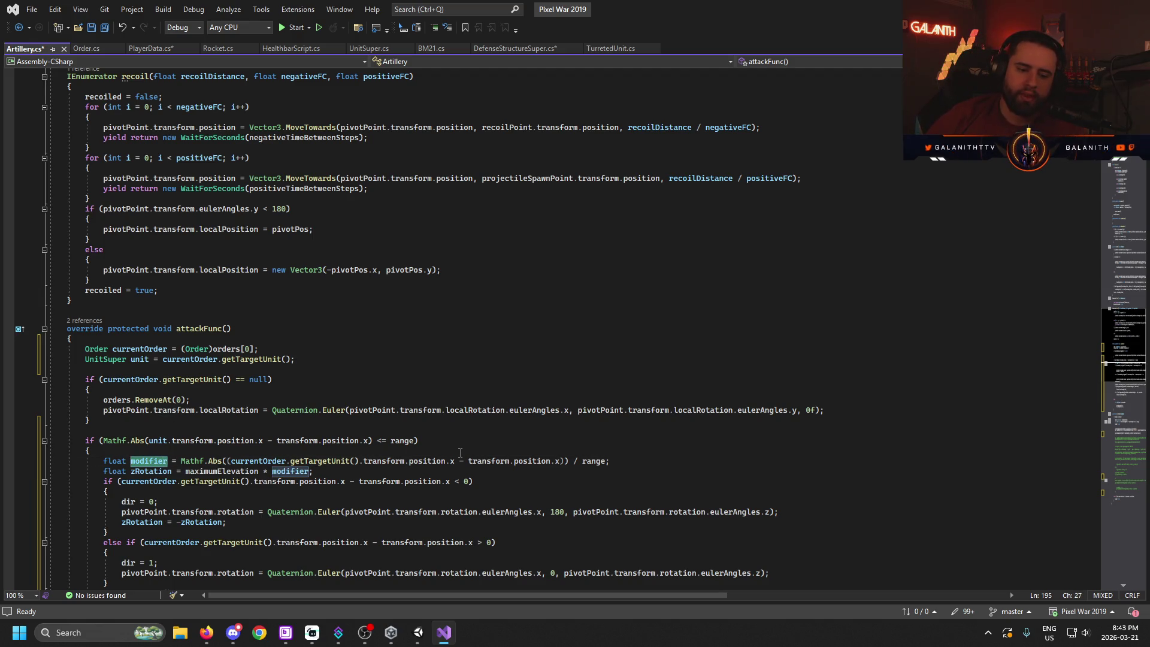
click(609, 461)
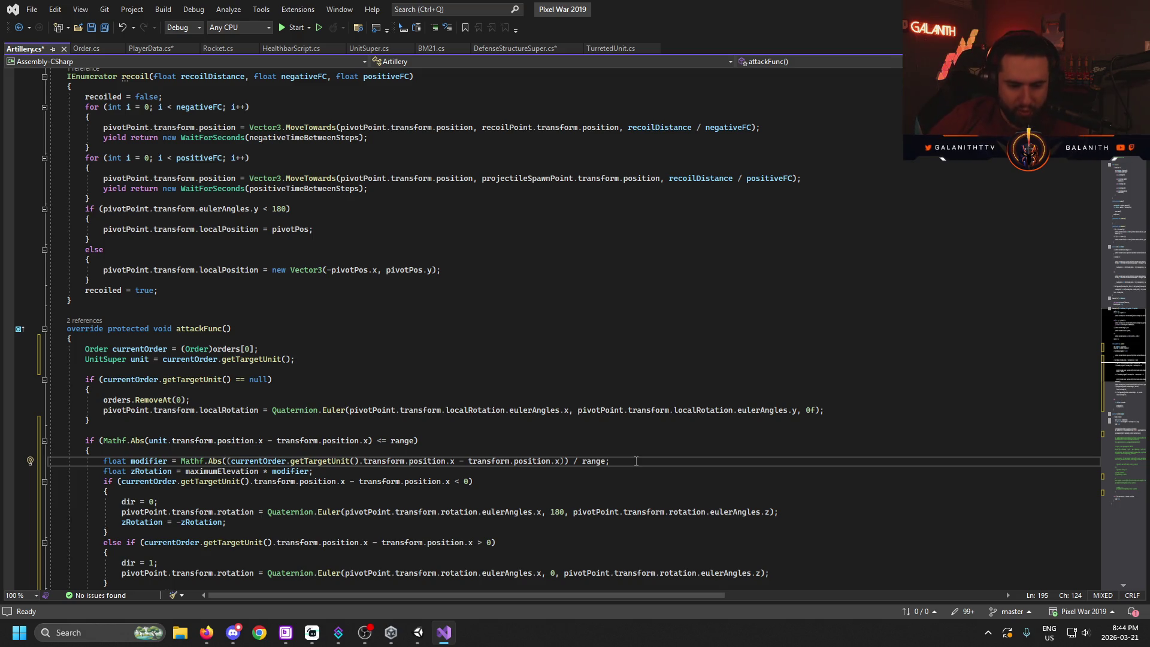
click(235, 471)
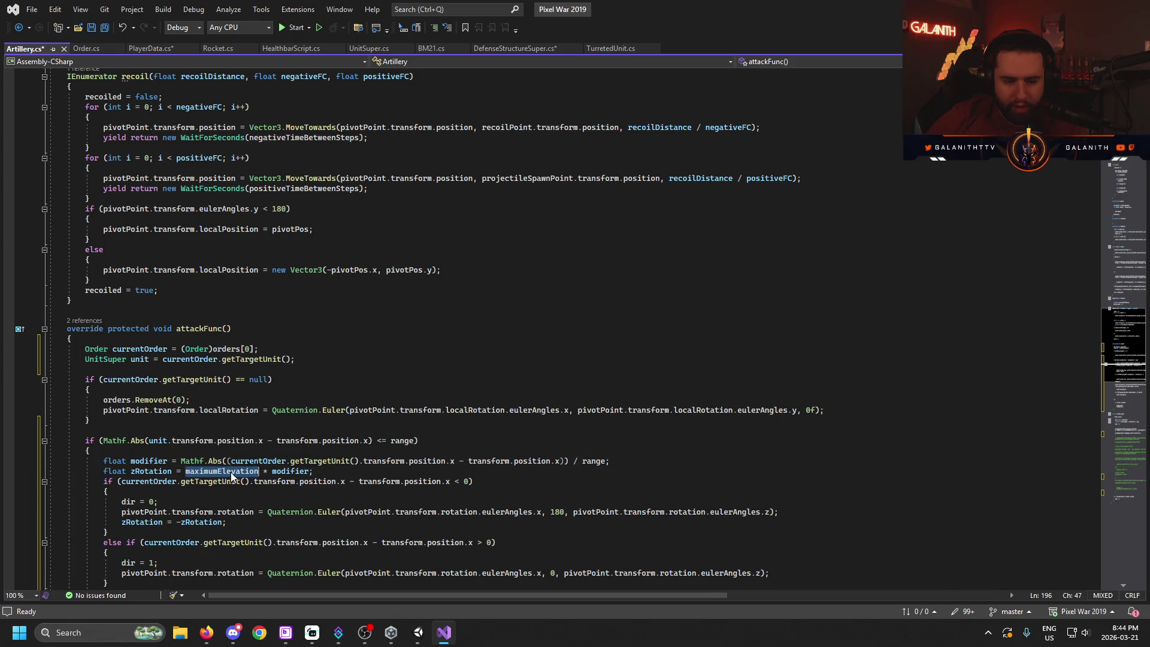
click(322, 472)
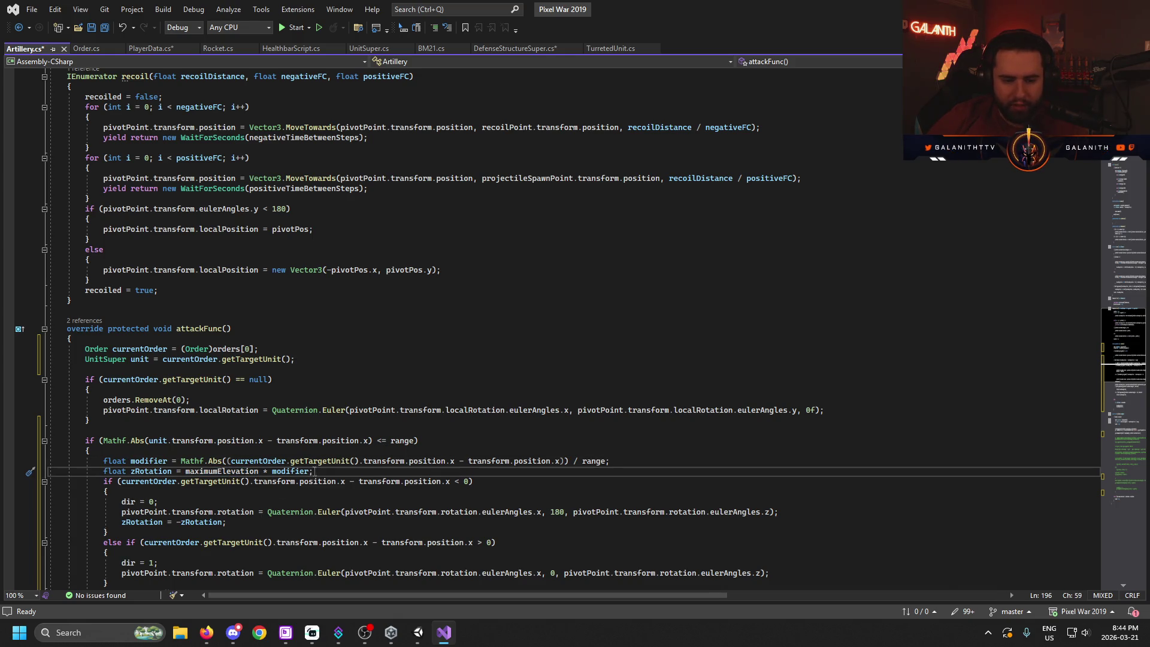
double_click(228, 471)
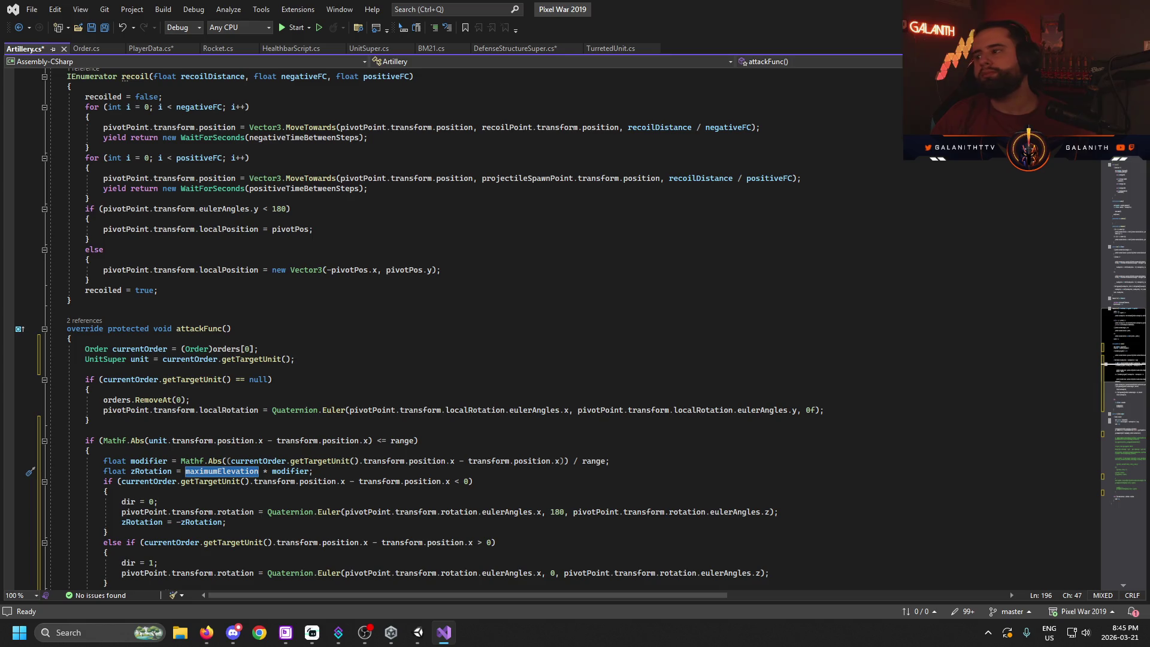
key(alt+Tab)
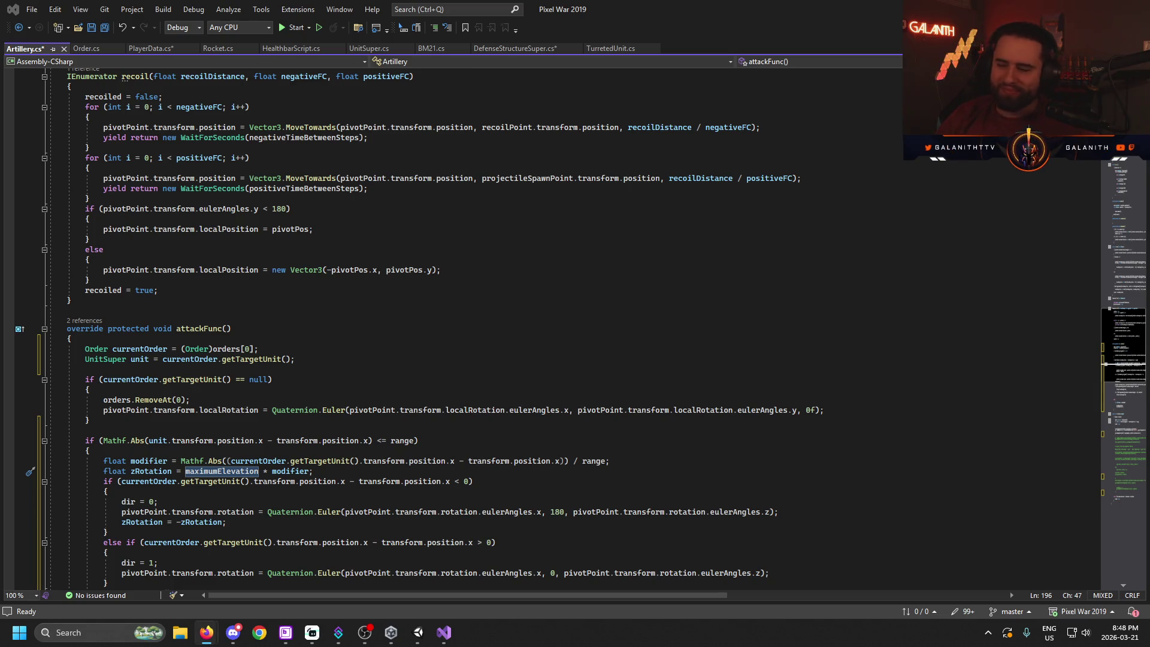
click(646, 348)
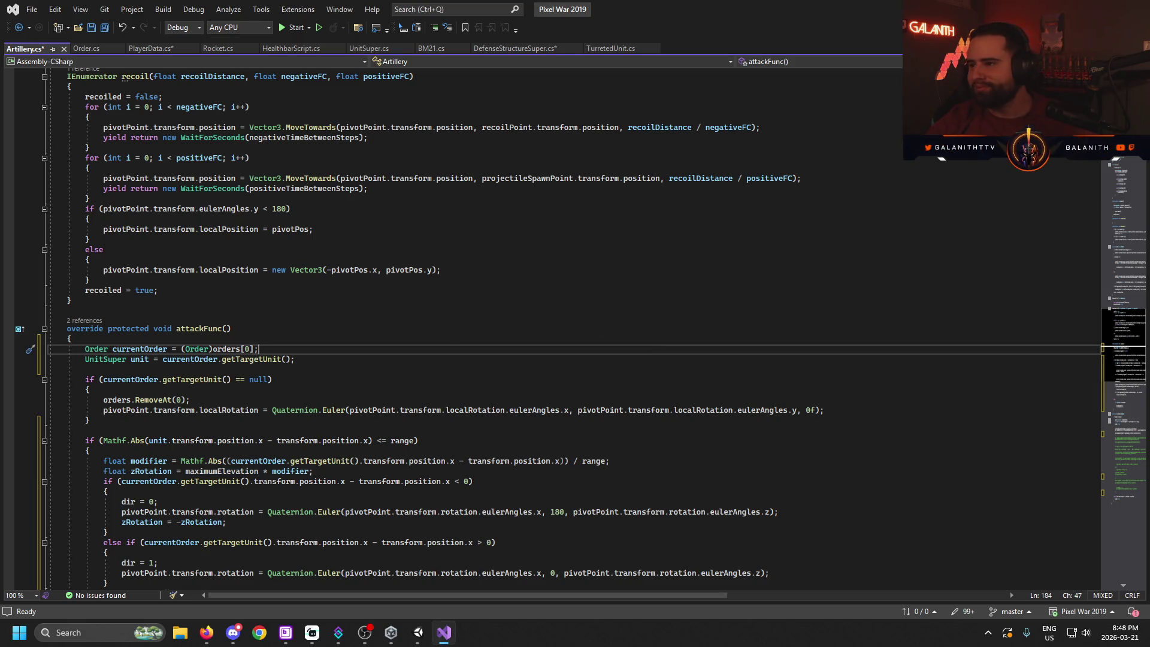
key(alt+Tab)
key(alt+Tab)
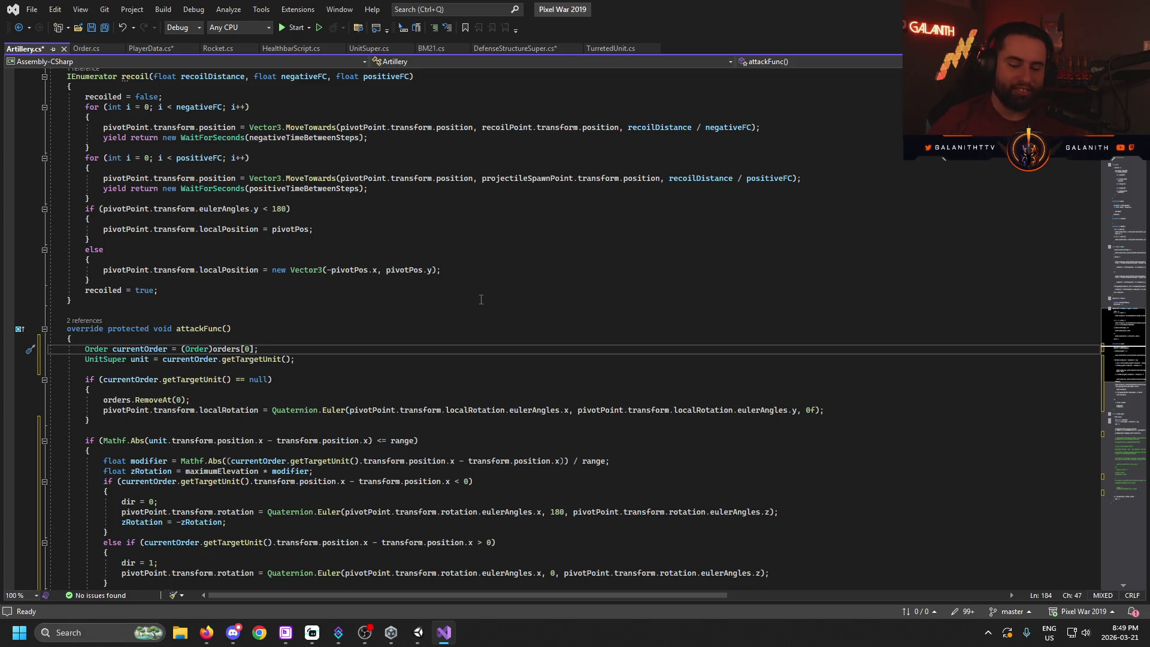
- Scroll down attackFunc and place the caret inside the range check condition to show Quick Info
scroll(508, 287, down, 7)
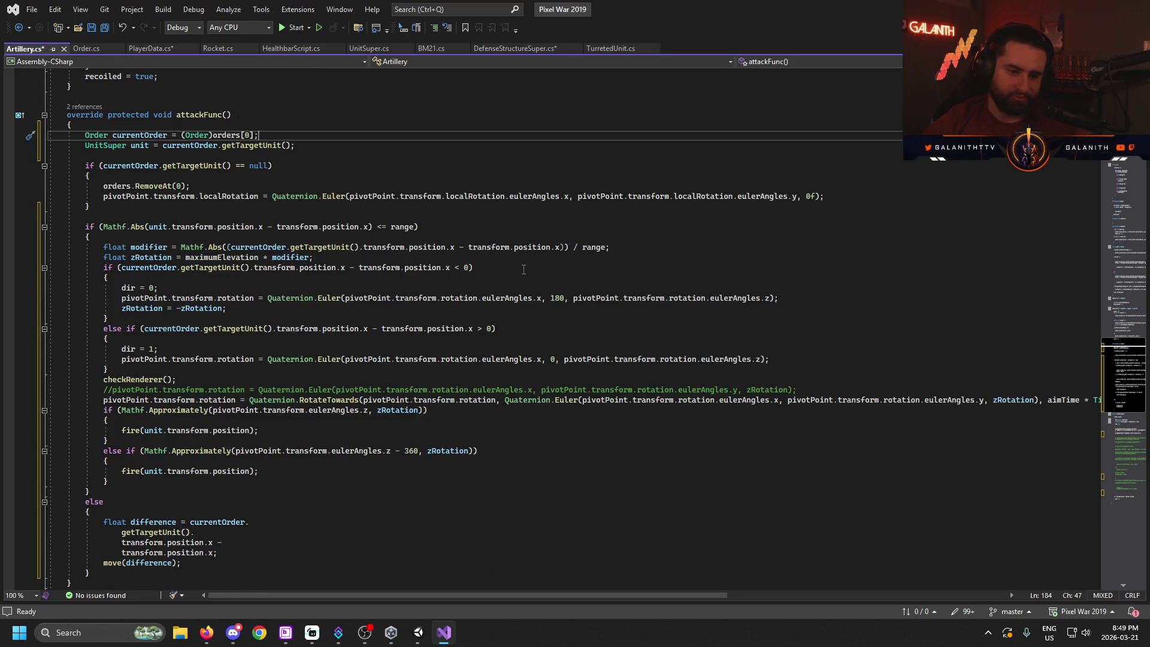
click(429, 227)
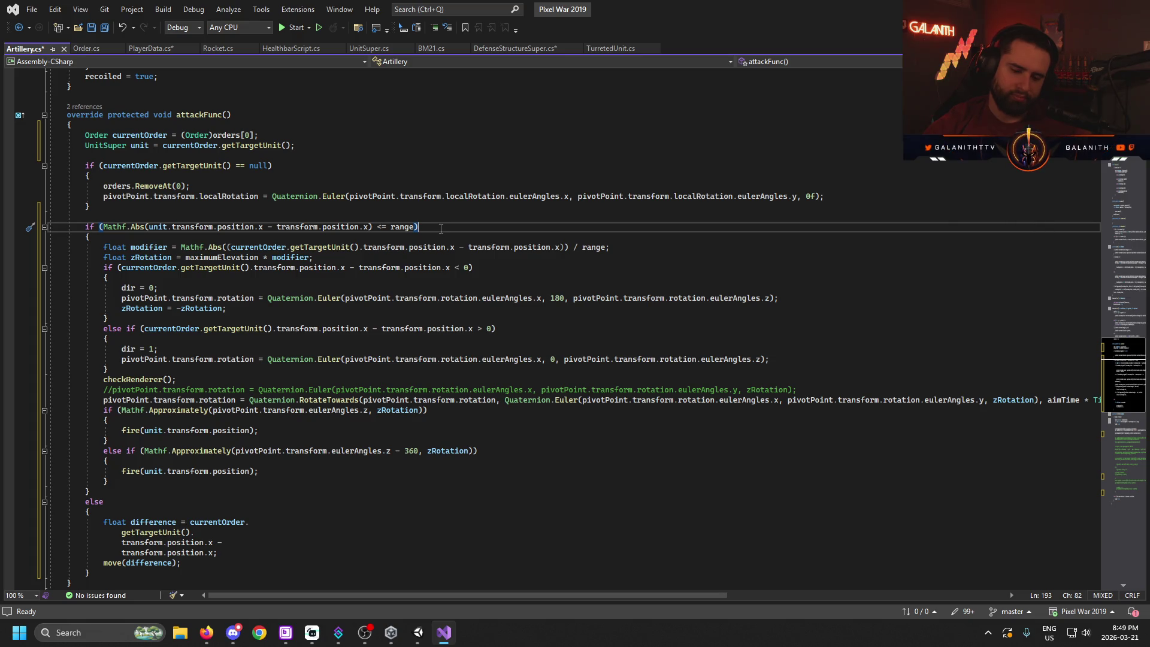
key(Left)
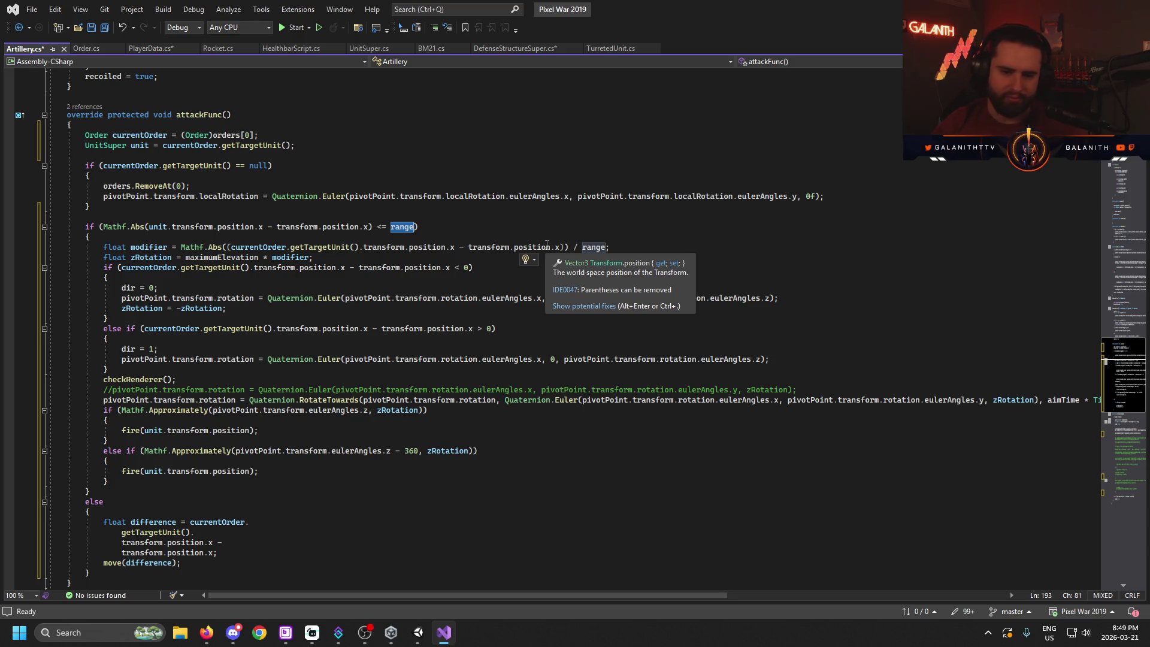
- Remove the redundant parentheses inside Mathf.Abs on the modifier line and save Artillery.cs
click(563, 247)
key(BackSpace)
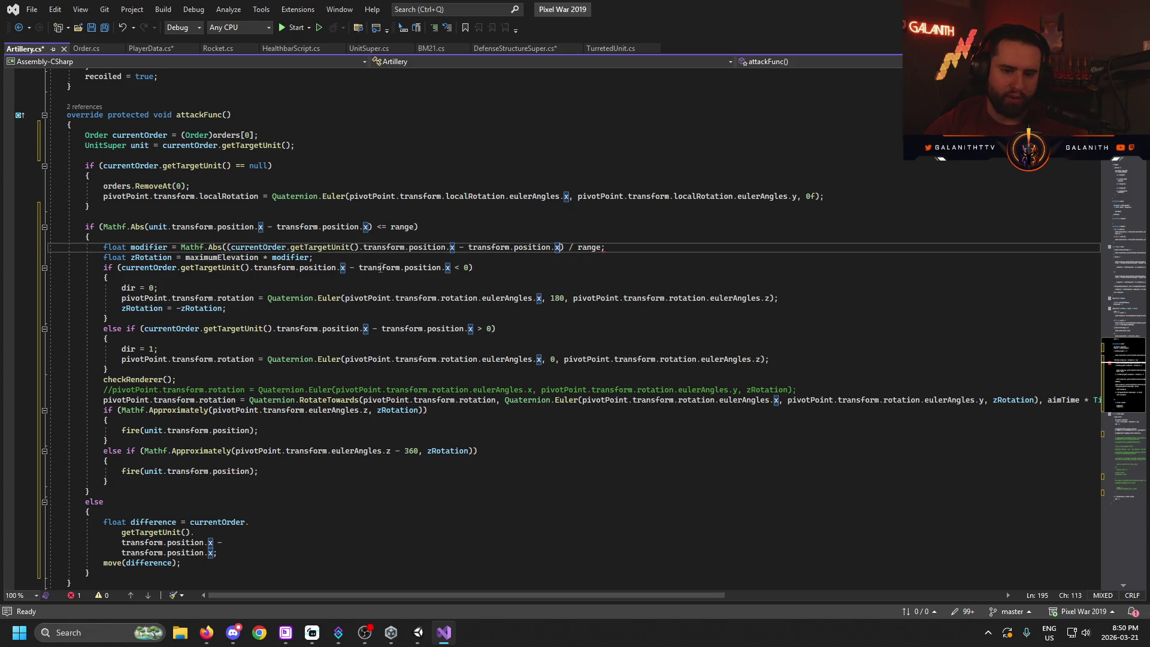
click(232, 247)
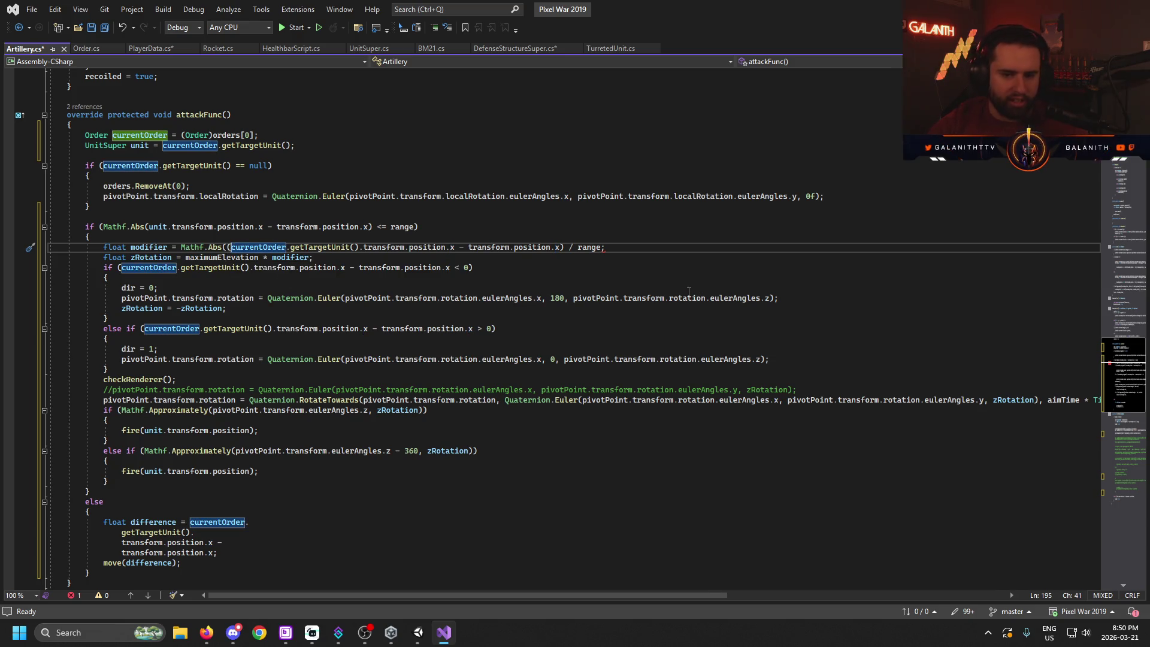
key(ctrl+z)
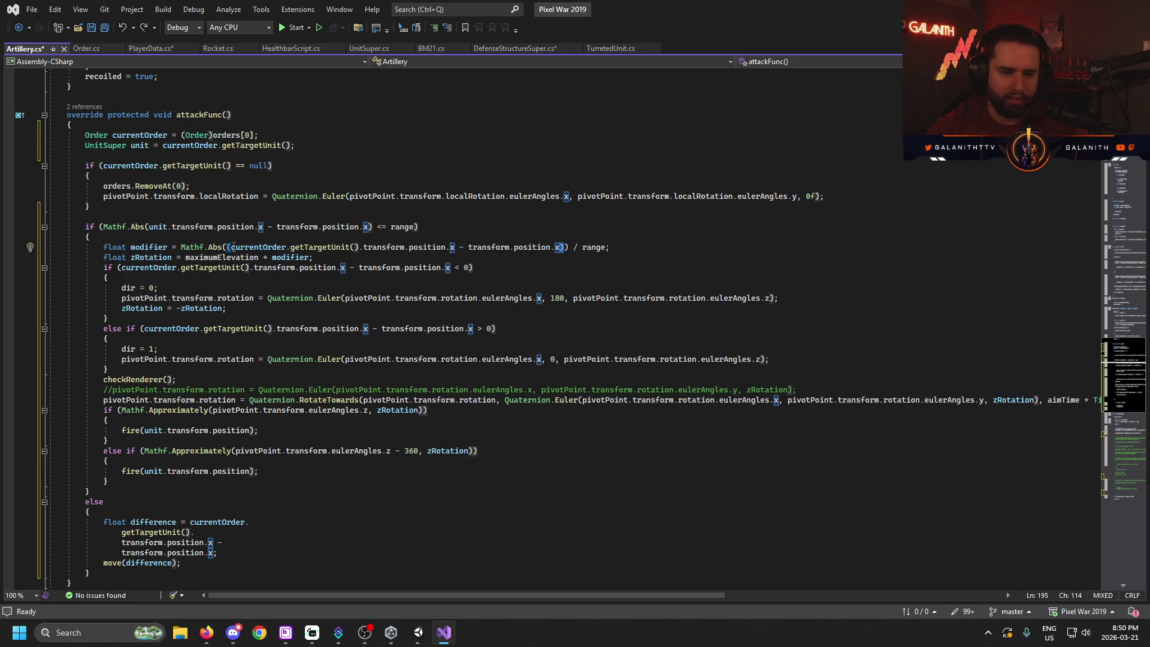
key(ctrl+z)
click(712, 265)
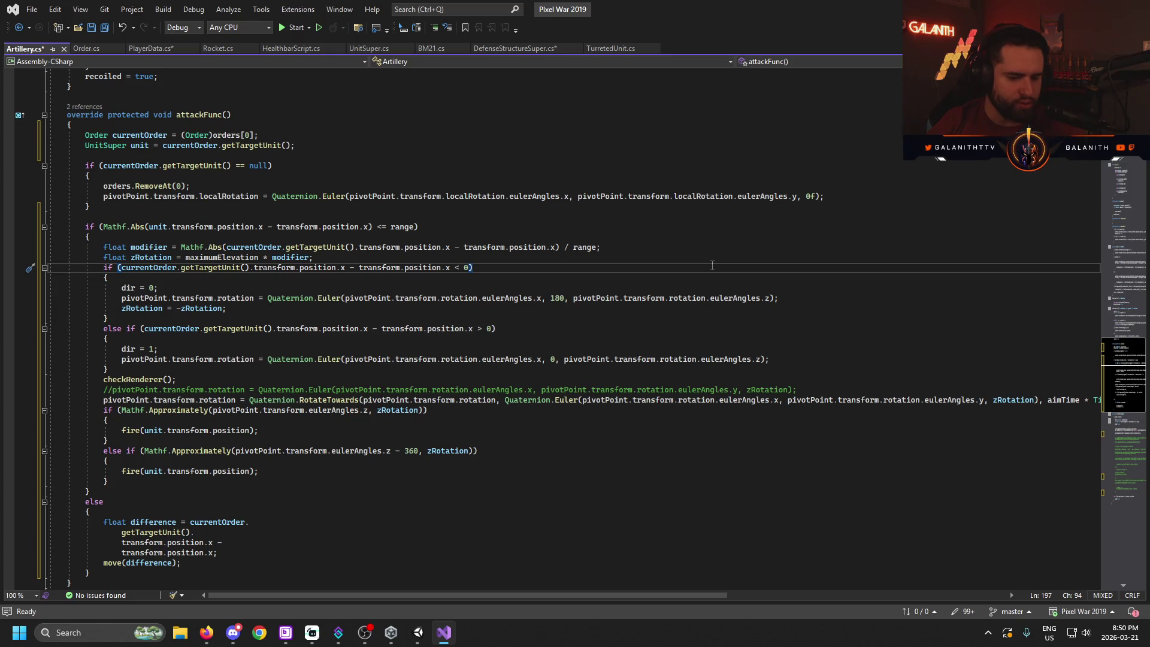
key(ctrl+s)
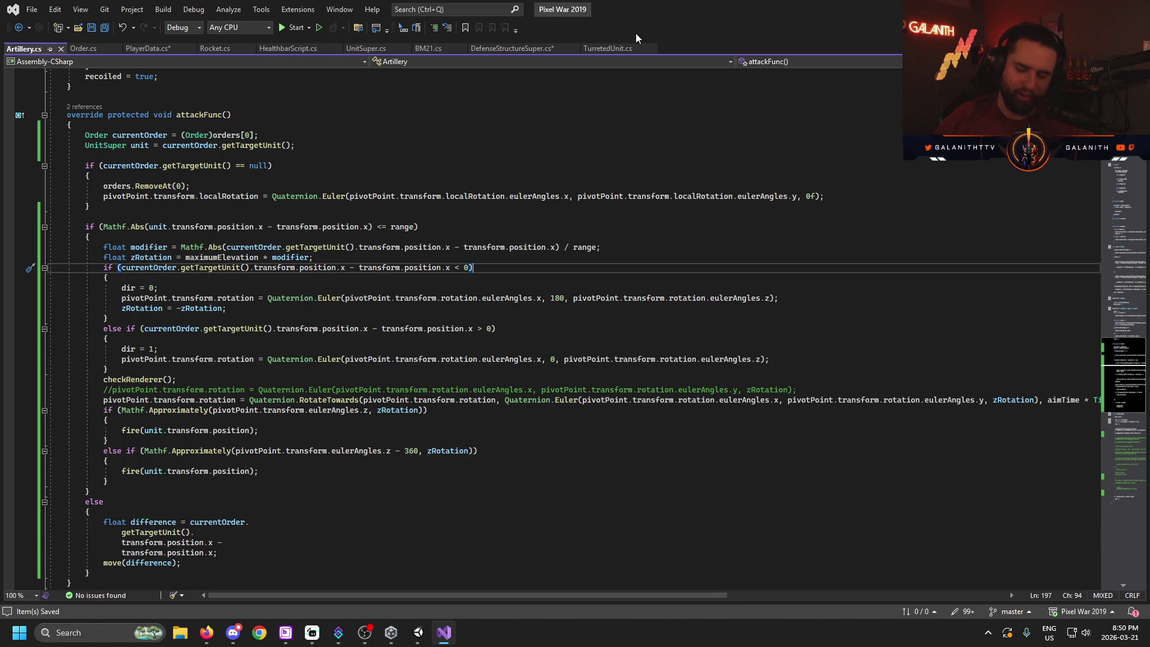
- Select the underground terrain MeshPiece in Unity and pan along the terrain pieces
click(417, 632)
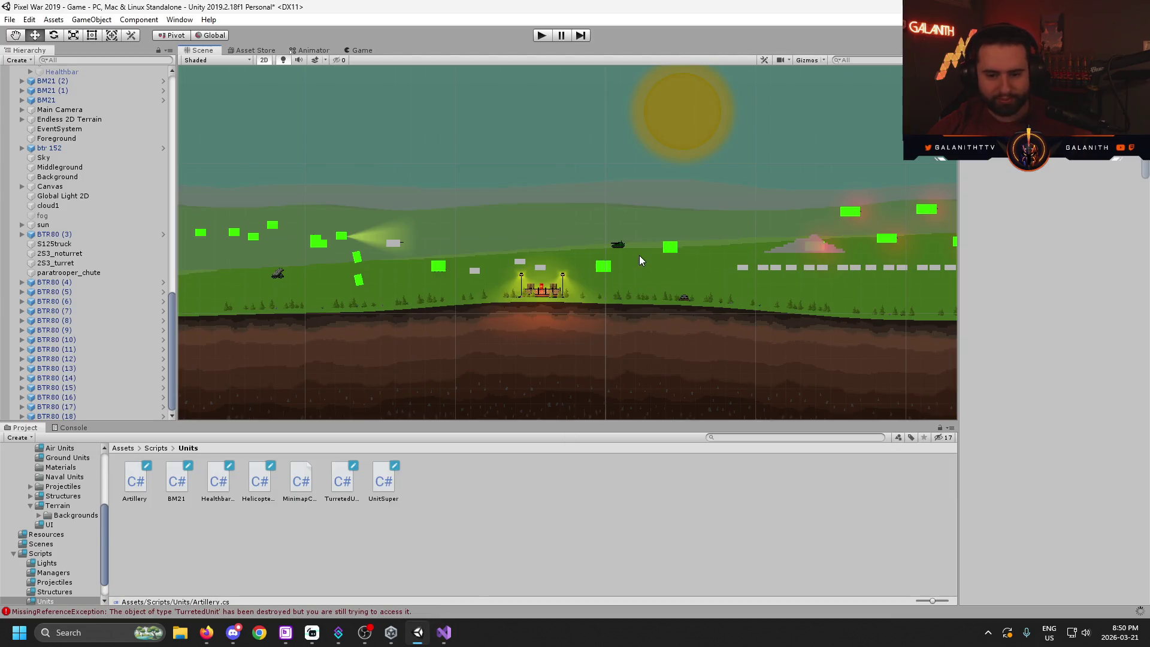
scroll(483, 179, down, 5)
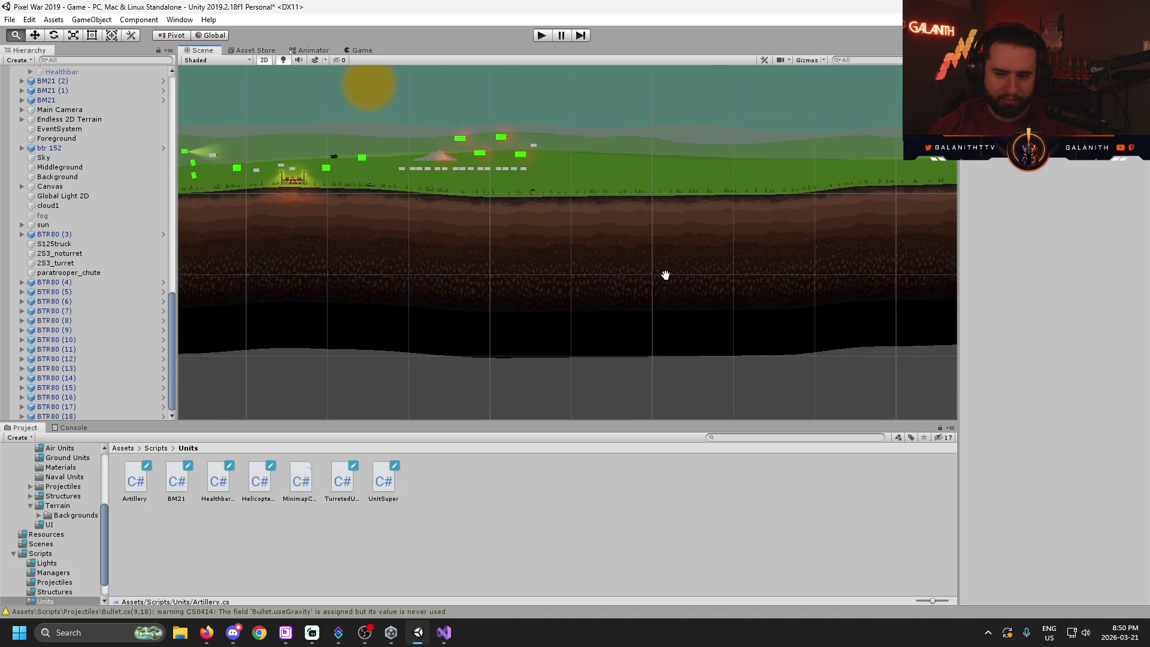
scroll(562, 308, up, 5)
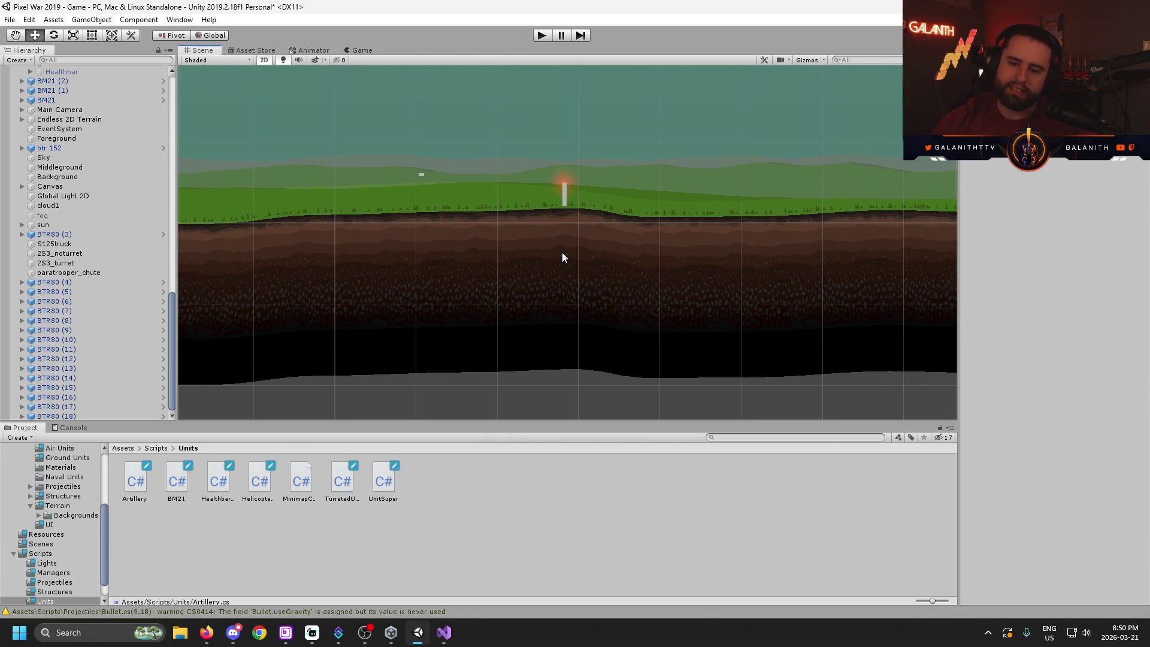
click(733, 284)
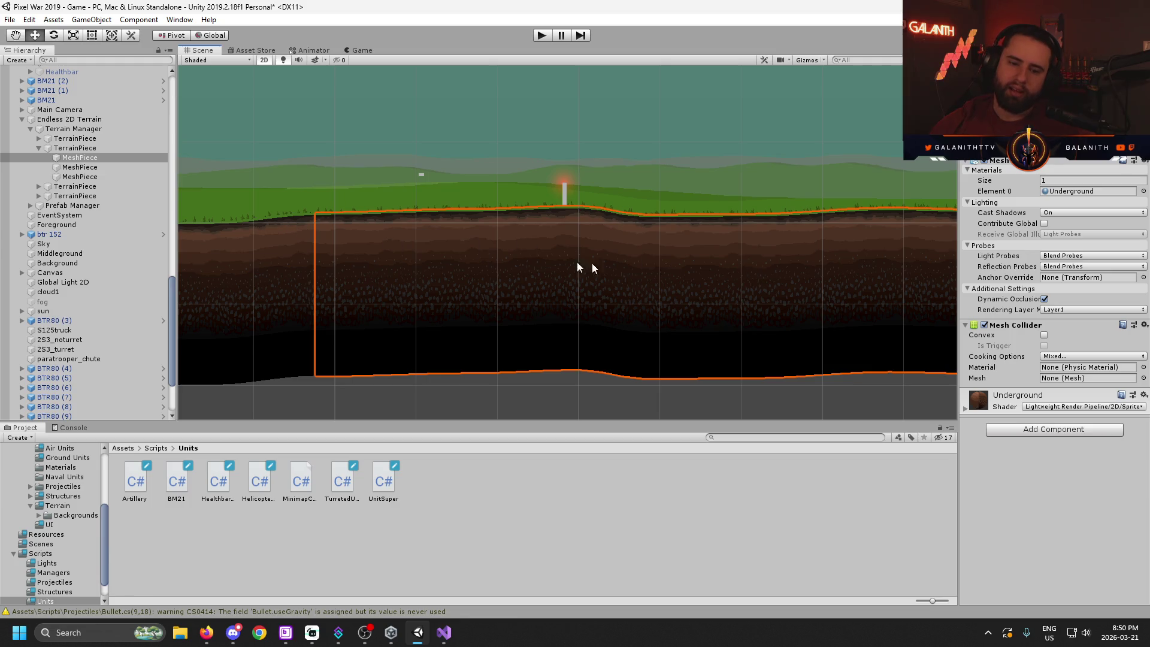
key(Right)
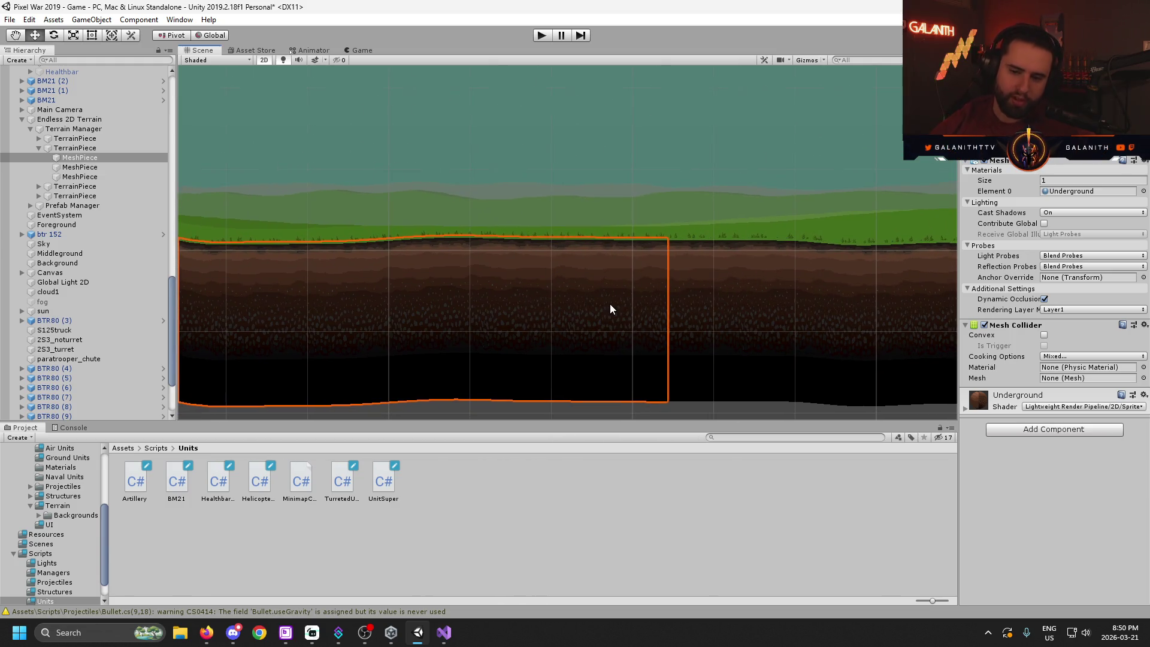
mouse_move(644, 335)
mouse_down()
mouse_move(398, 321)
mouse_move(778, 342)
mouse_move(554, 329)
mouse_move(762, 262)
mouse_move(711, 289)
mouse_move(590, 278)
mouse_move(808, 302)
mouse_move(583, 291)
mouse_up()
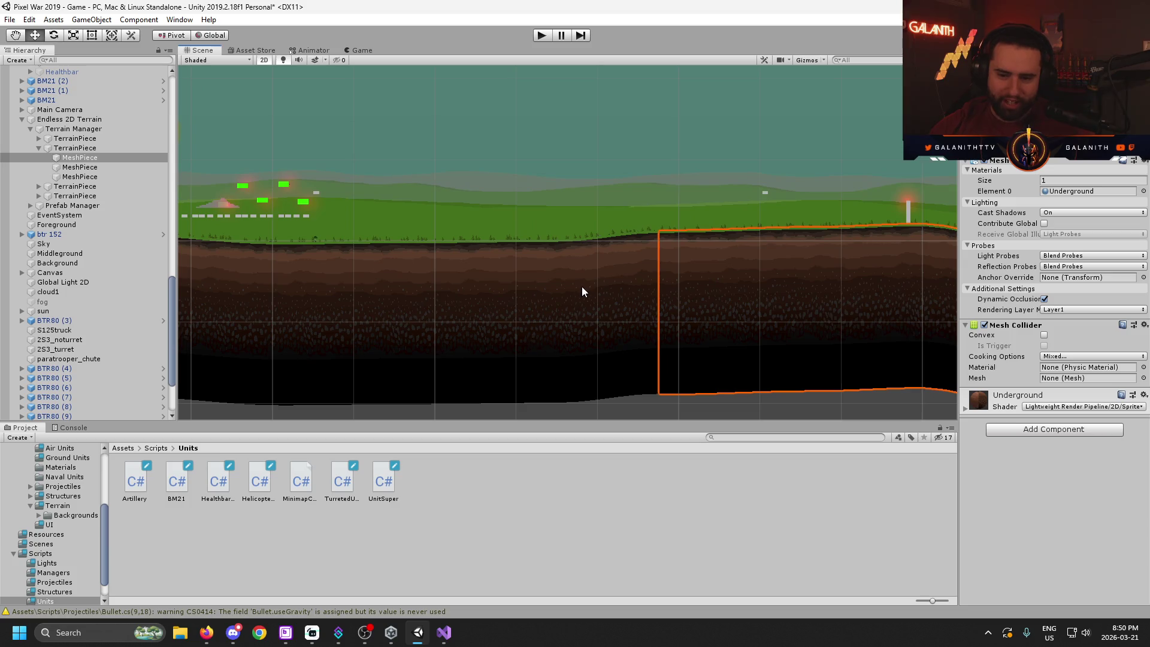
mouse_move(827, 313)
mouse_down()
mouse_move(576, 313)
mouse_move(590, 297)
mouse_move(501, 306)
mouse_move(526, 333)
mouse_move(803, 300)
mouse_move(727, 322)
mouse_up()
- Switch to the Move tool, pan to the reshaped terrain piece, and start Play mode
key(w)
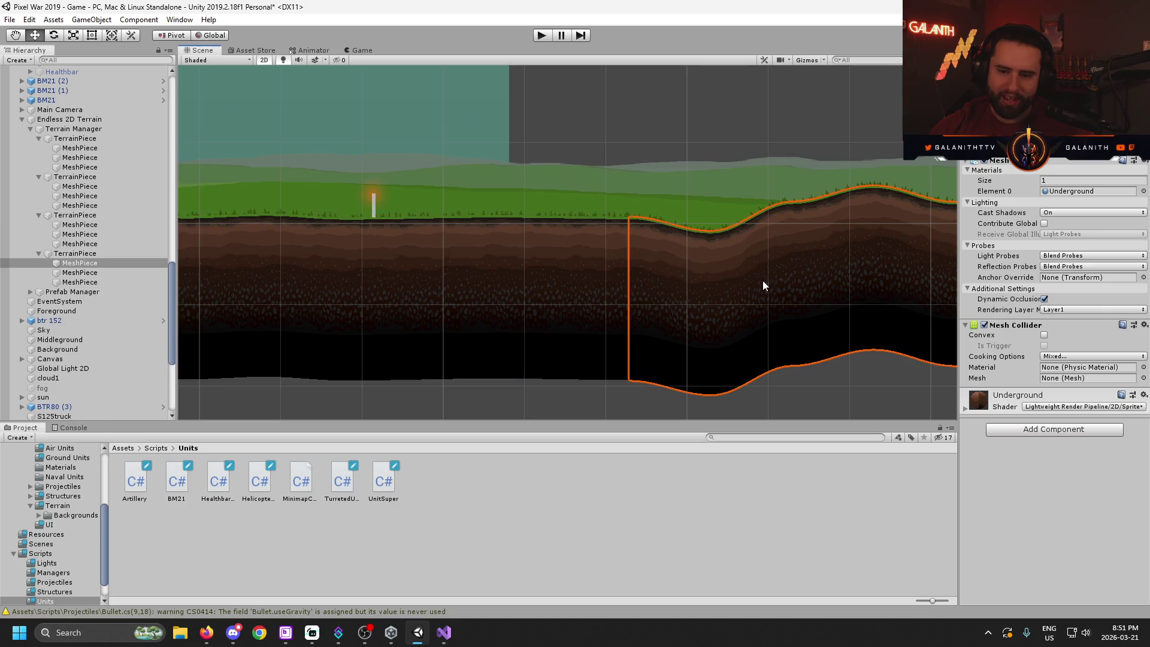
mouse_move(660, 319)
mouse_down()
mouse_move(771, 324)
mouse_move(478, 290)
mouse_move(762, 292)
mouse_up()
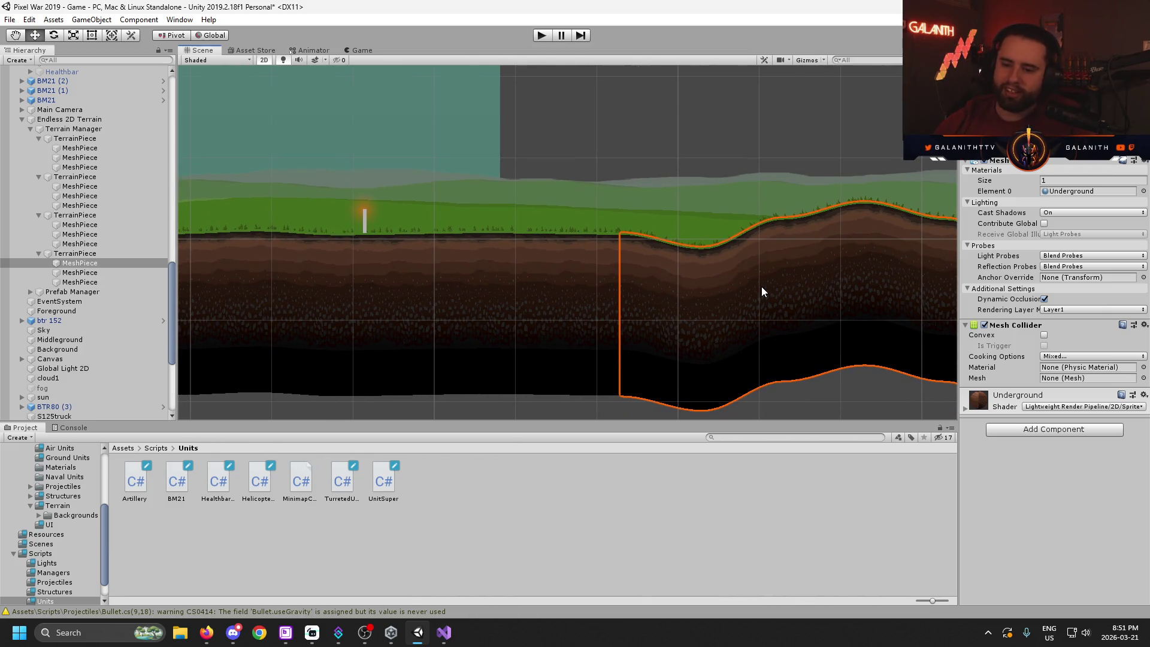
drag(765, 282, 716, 286)
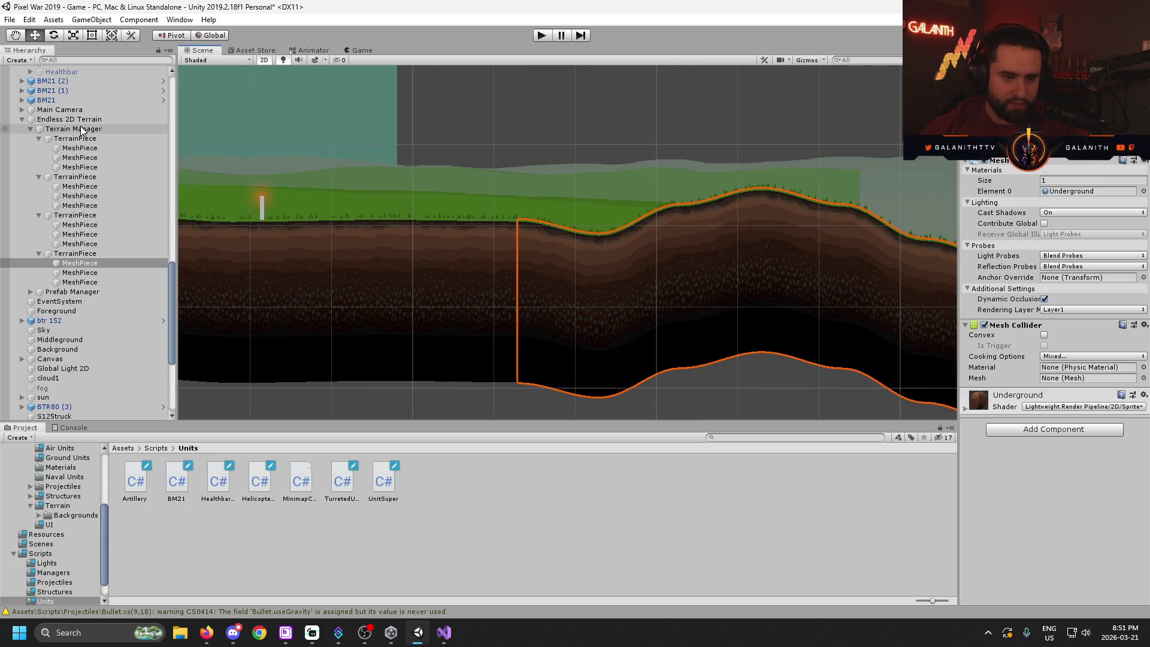
click(540, 36)
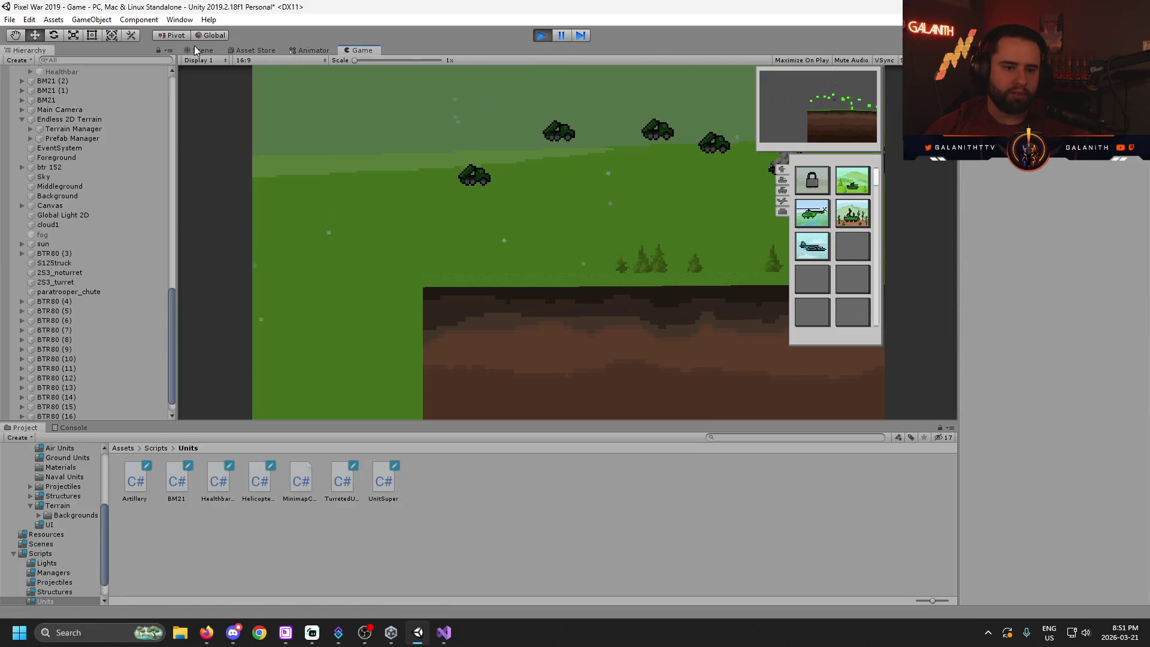
- Return to the Scene view, zoom out over the terrain and units, and select supply_depot (1)
click(198, 50)
scroll(99, 258, up, 10)
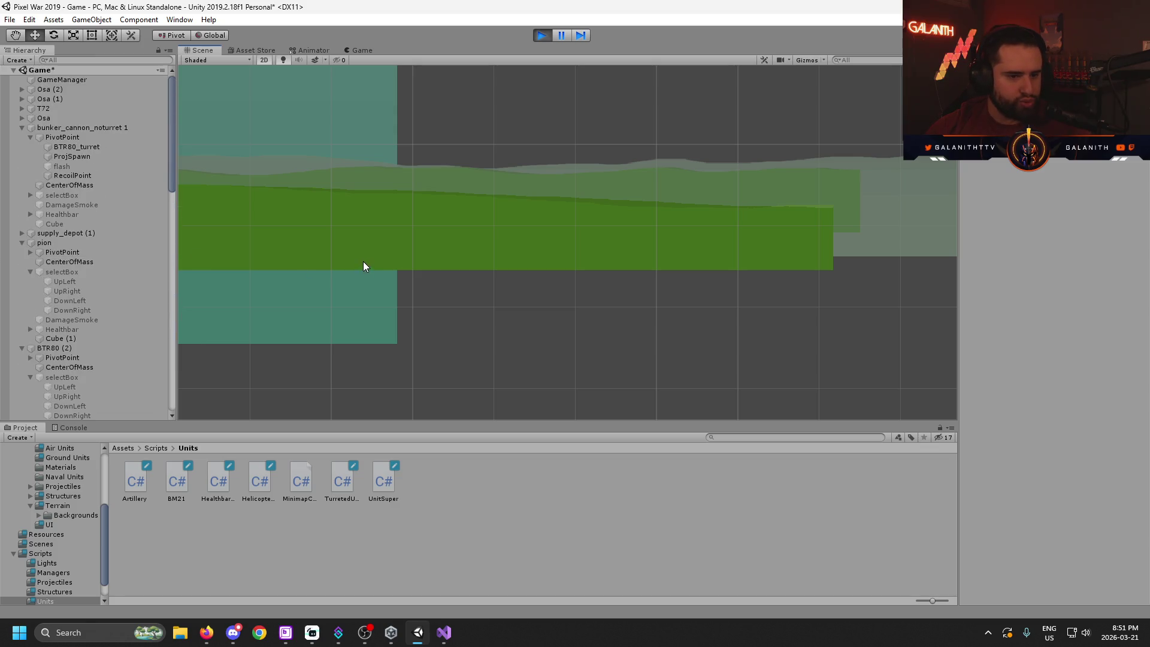
scroll(764, 302, up, 2)
scroll(773, 310, down, 3)
mouse_move(760, 352)
mouse_down()
mouse_move(547, 324)
mouse_move(558, 315)
mouse_up()
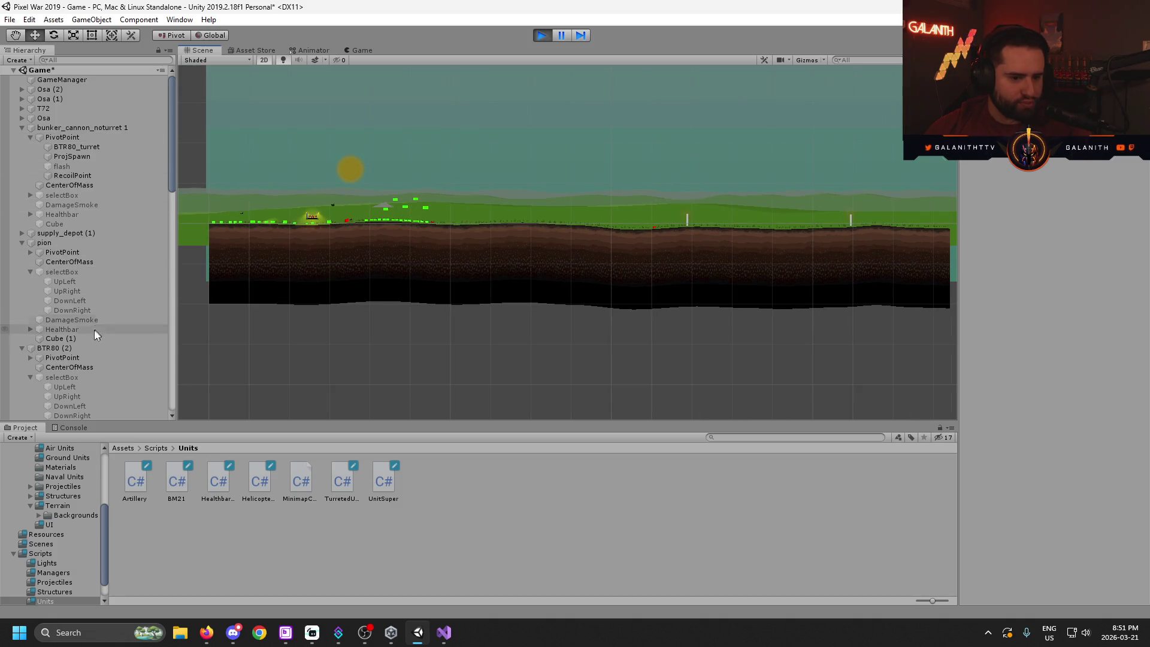
click(84, 234)
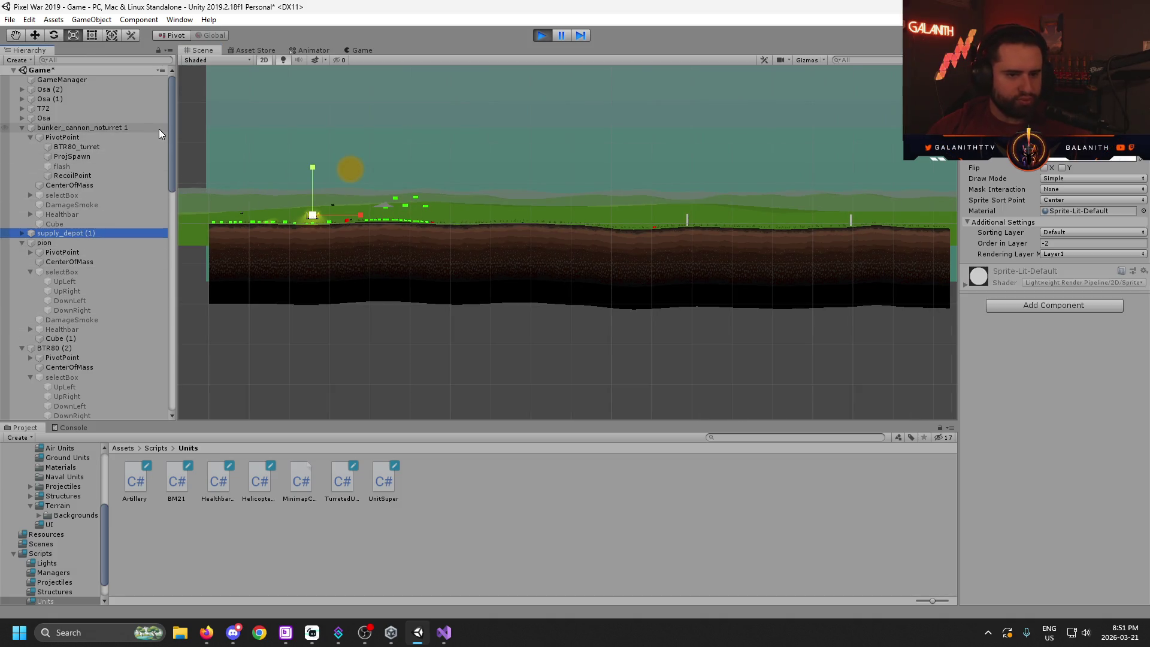
scroll(120, 239, down, 10)
drag(180, 250, 184, 332)
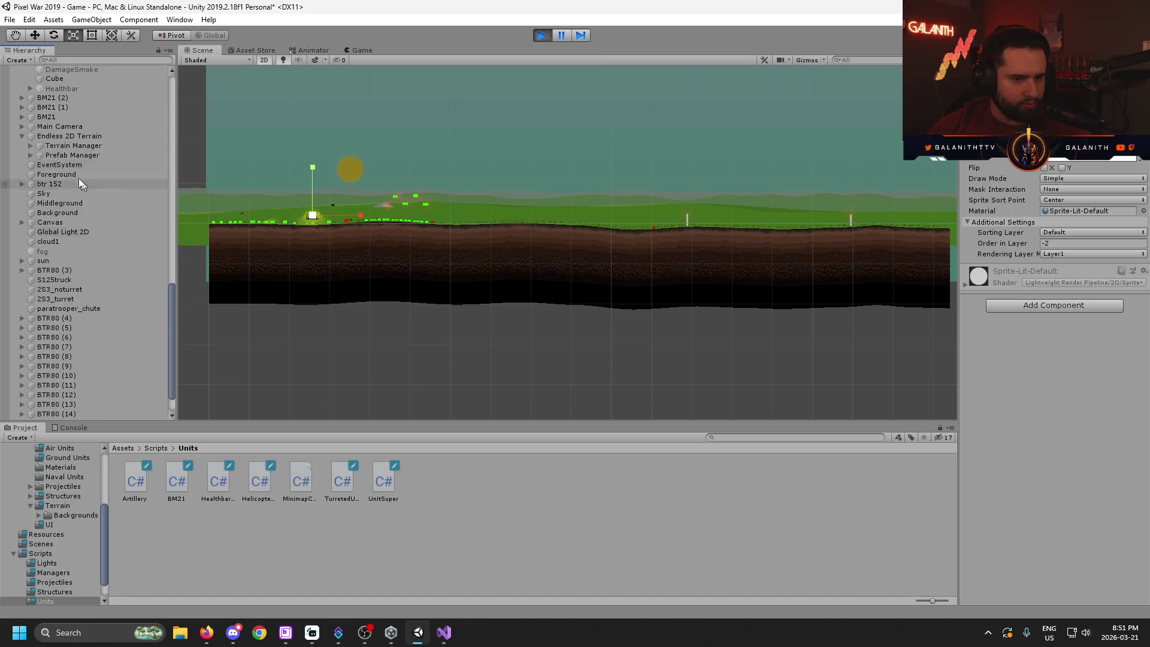
- Expand Terrain Manager, select the first TerrainPiece, and pan the game camera right with D
click(37, 145)
click(30, 146)
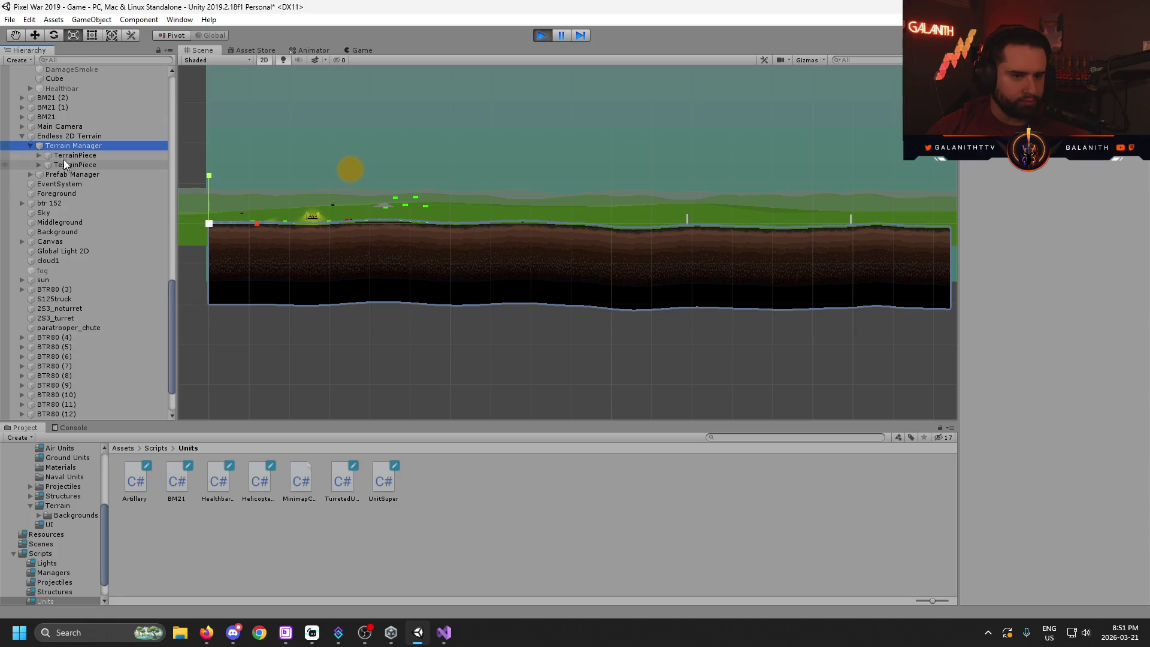
click(77, 156)
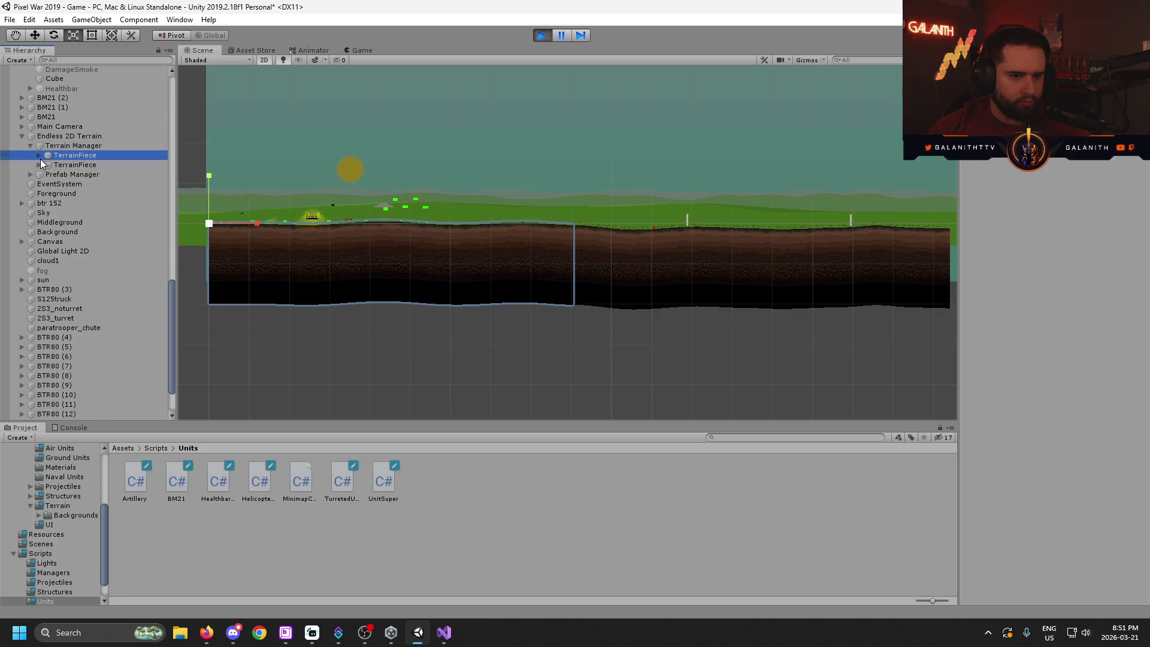
scroll(507, 158, down, 5)
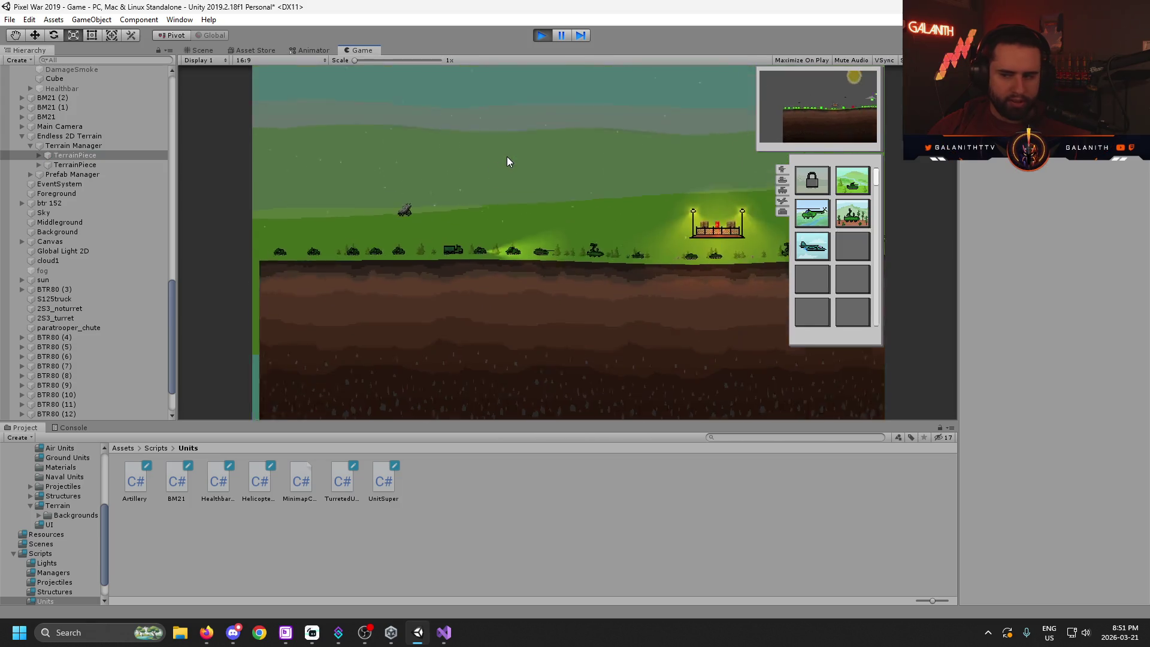
key(d)
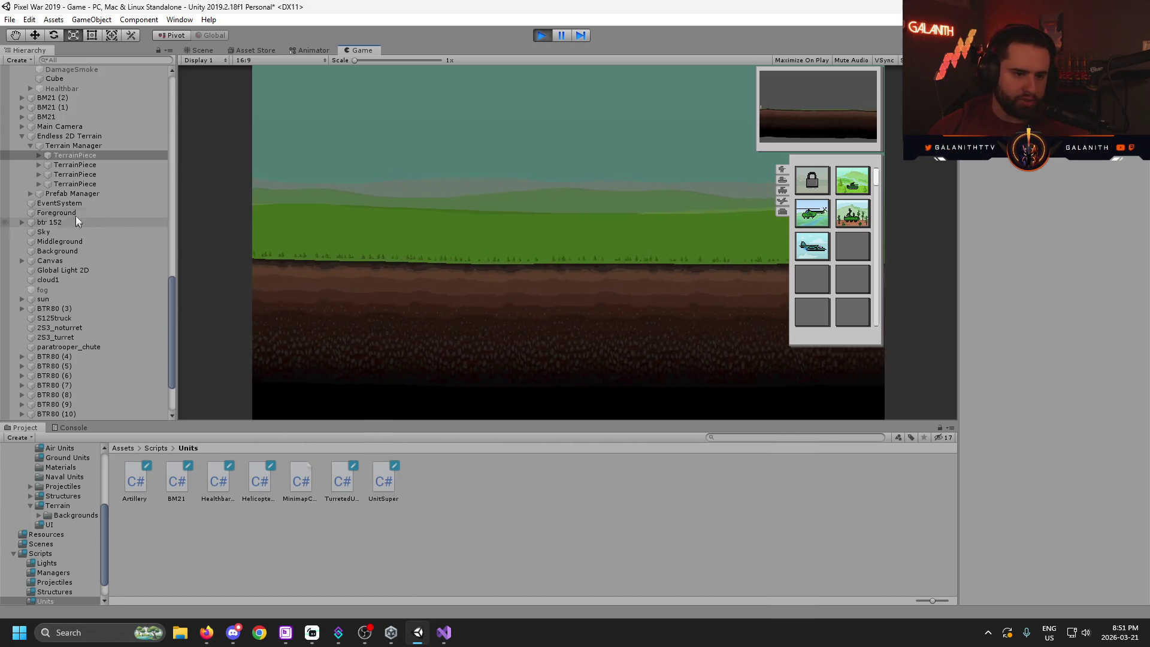
- Frame the last TerrainPiece in the Scene view, then select and zoom onto the second piece
click(204, 52)
double_click(102, 193)
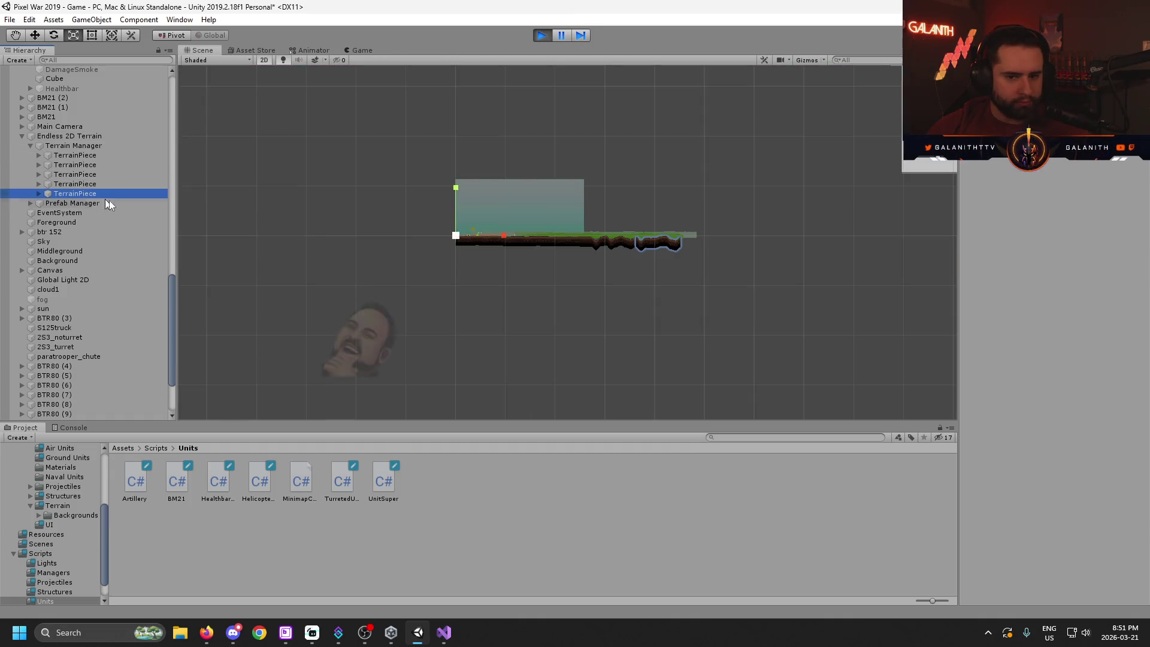
scroll(669, 288, up, 3)
scroll(637, 239, up, 3)
drag(464, 215, 603, 380)
scroll(724, 380, up, 2)
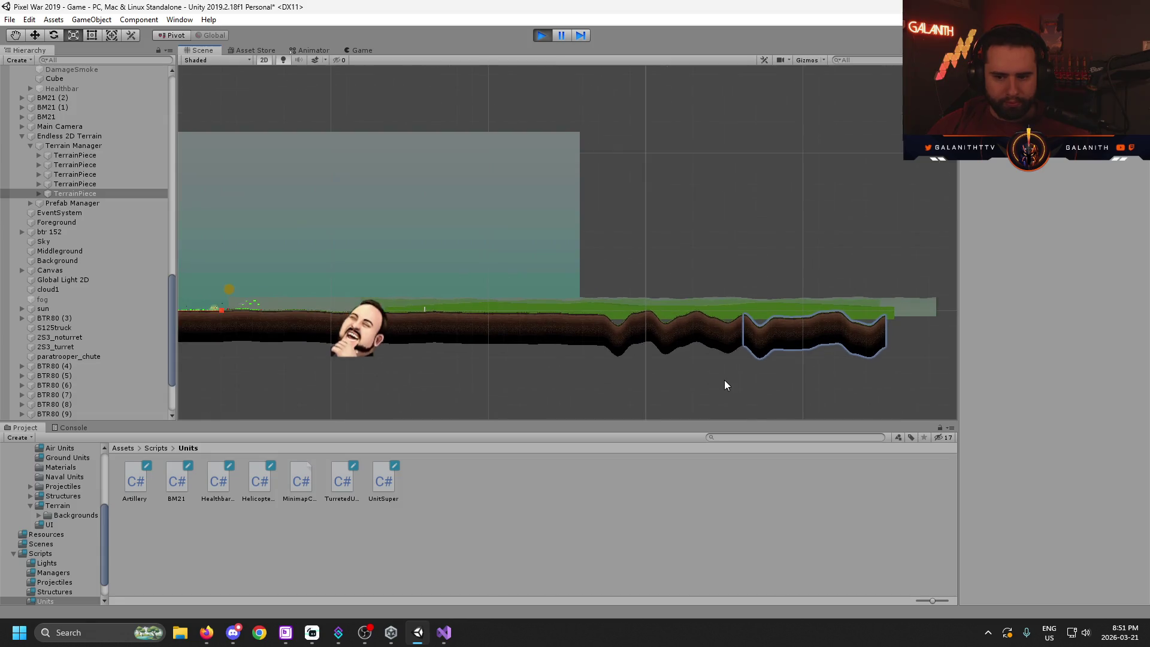
scroll(651, 279, up, 3)
click(93, 165)
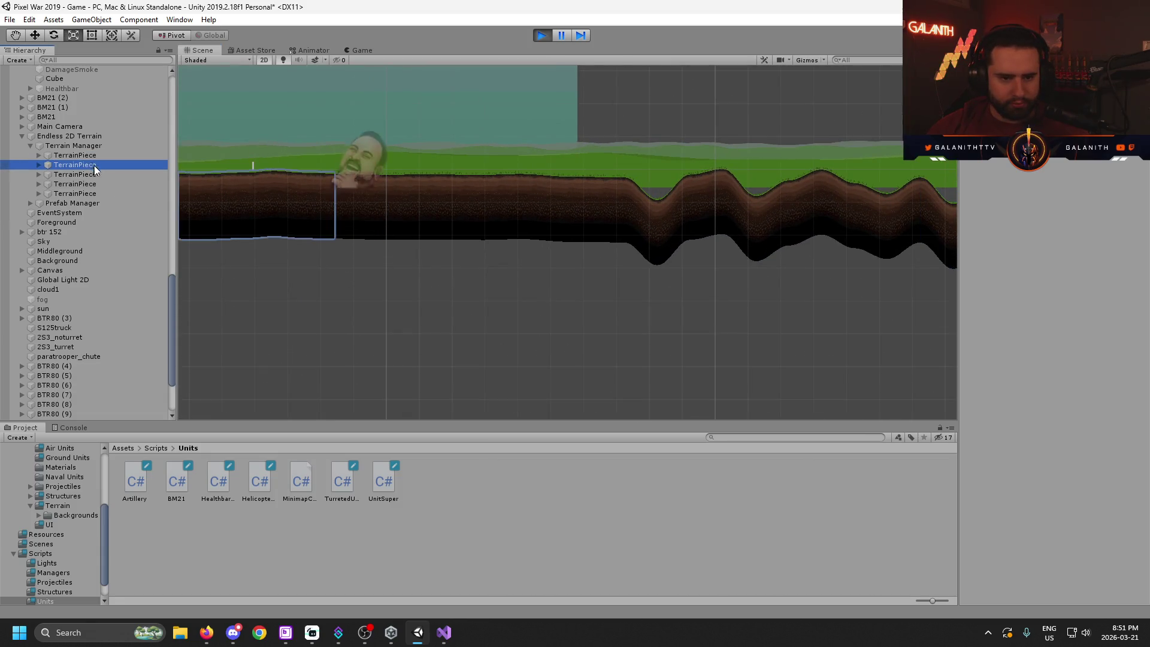
scroll(662, 354, up, 2)
scroll(611, 335, up, 2)
scroll(575, 300, up, 2)
scroll(396, 325, up, 2)
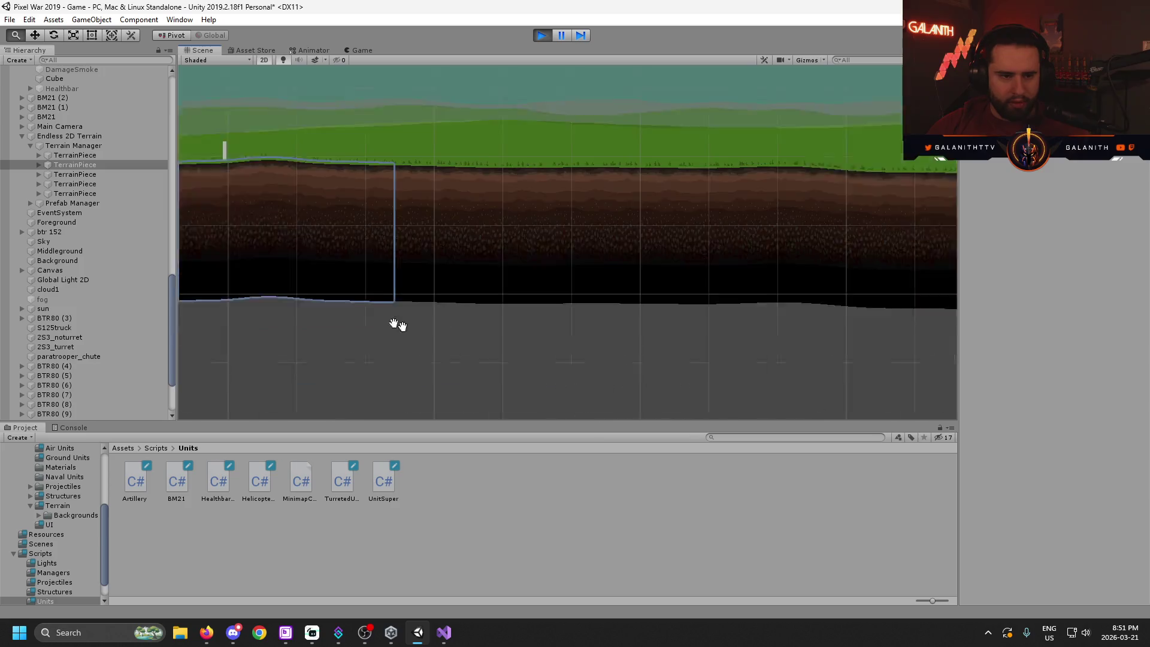
drag(397, 325, 455, 288)
- Select the third, fourth and fifth TerrainPieces while panning along the wavy terrain
click(74, 174)
drag(748, 342, 754, 393)
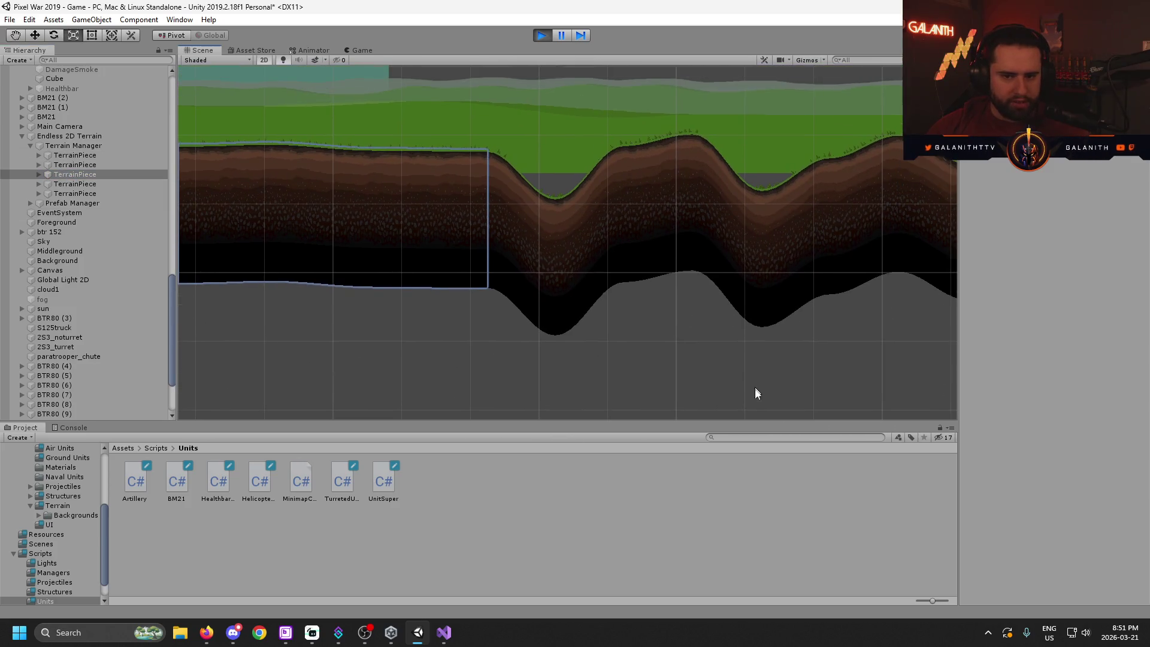
click(75, 184)
drag(718, 336, 773, 333)
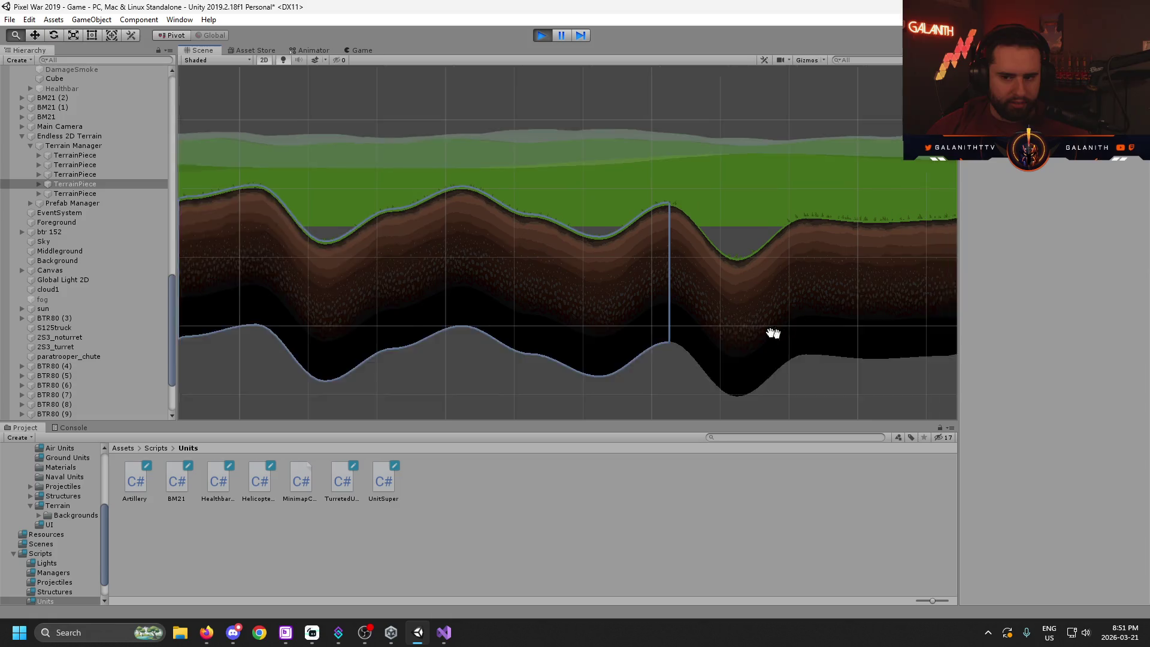
click(75, 193)
drag(473, 221, 479, 258)
- Check the running game, select the new sixth TerrainPiece, and pan over the hillside trees
click(359, 51)
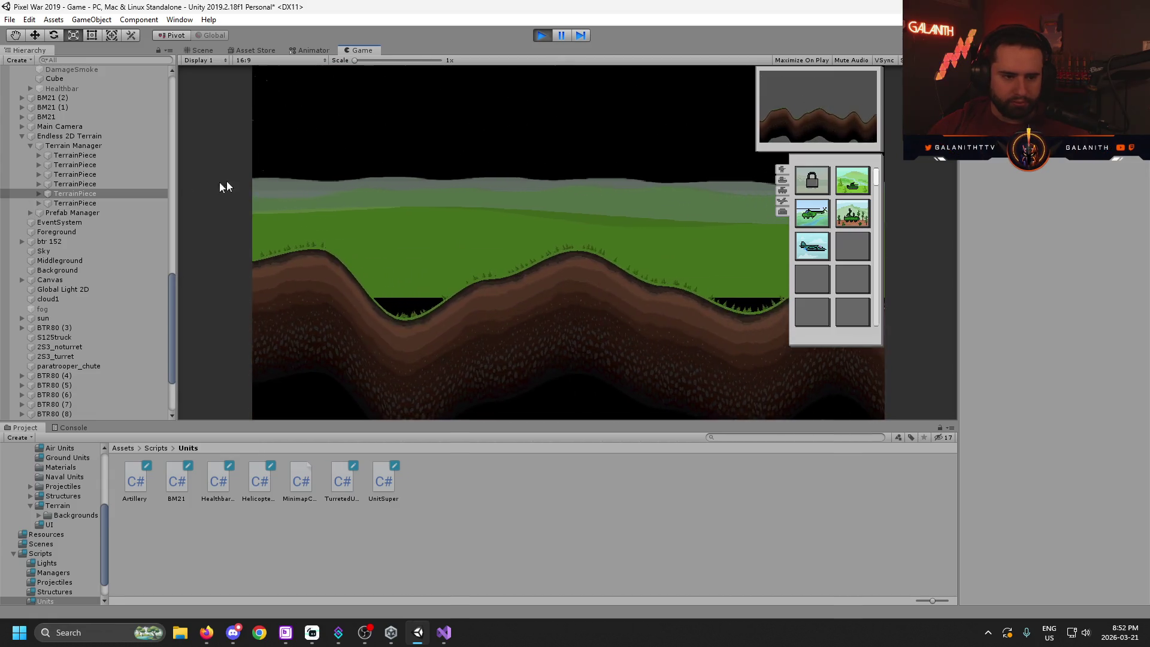
click(105, 204)
click(214, 50)
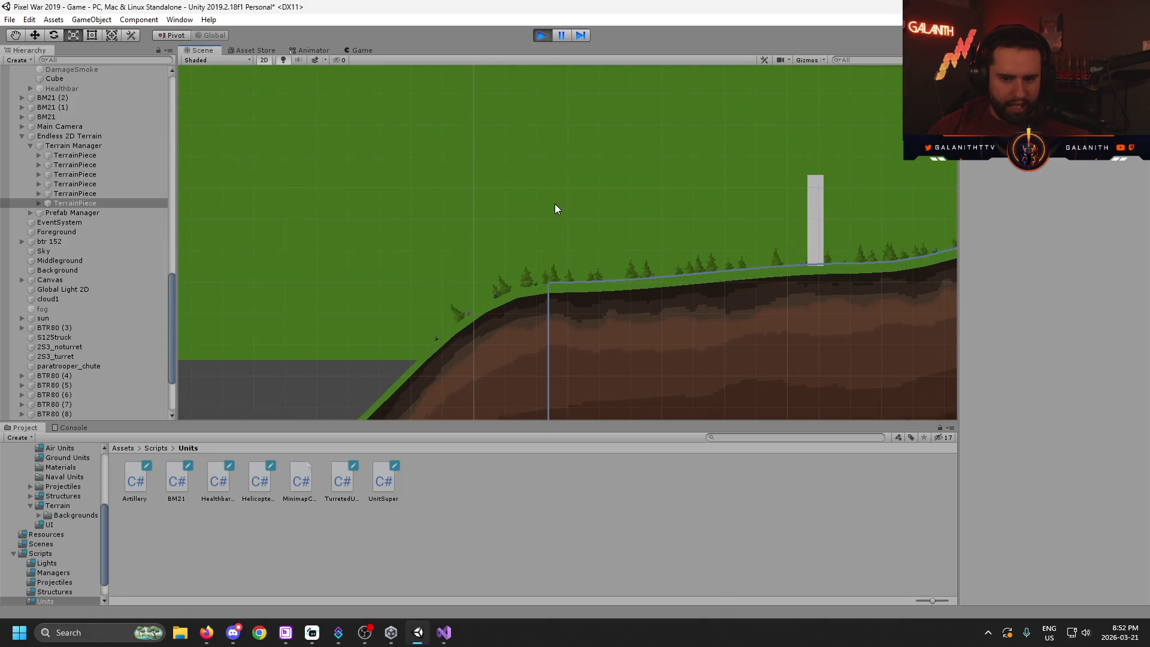
scroll(555, 204, up, 5)
drag(595, 241, 605, 176)
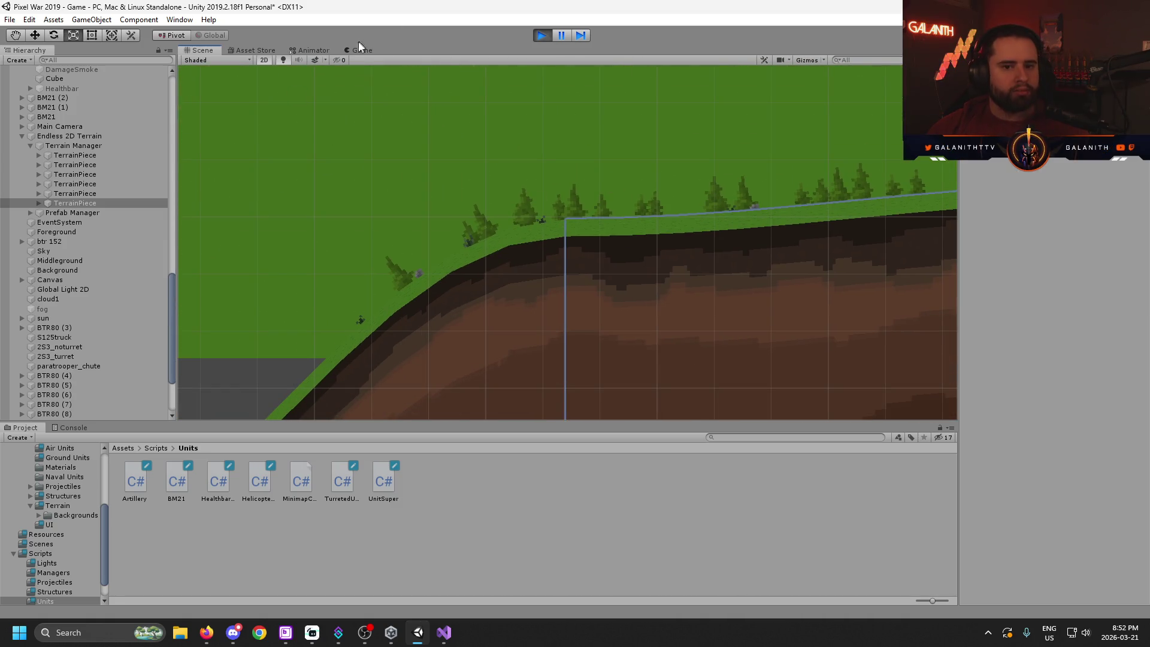
click(59, 116)
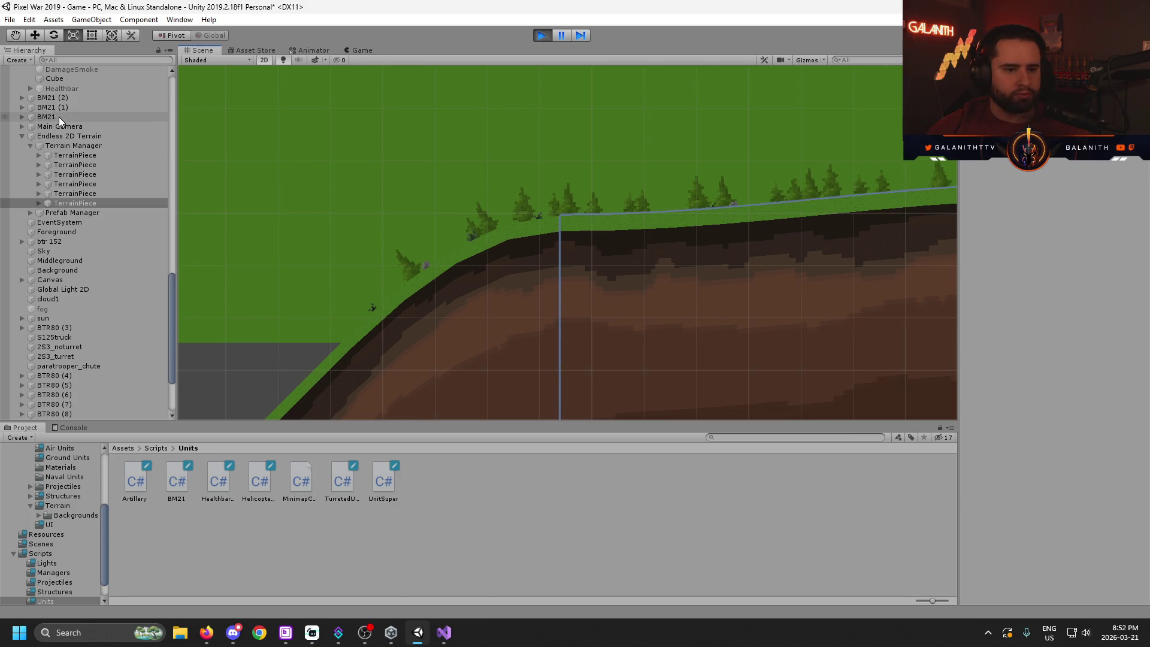
- Zoom out and drag BM21 with the Move tool to the terrain's right end, then deselect it
scroll(473, 133, down, 8)
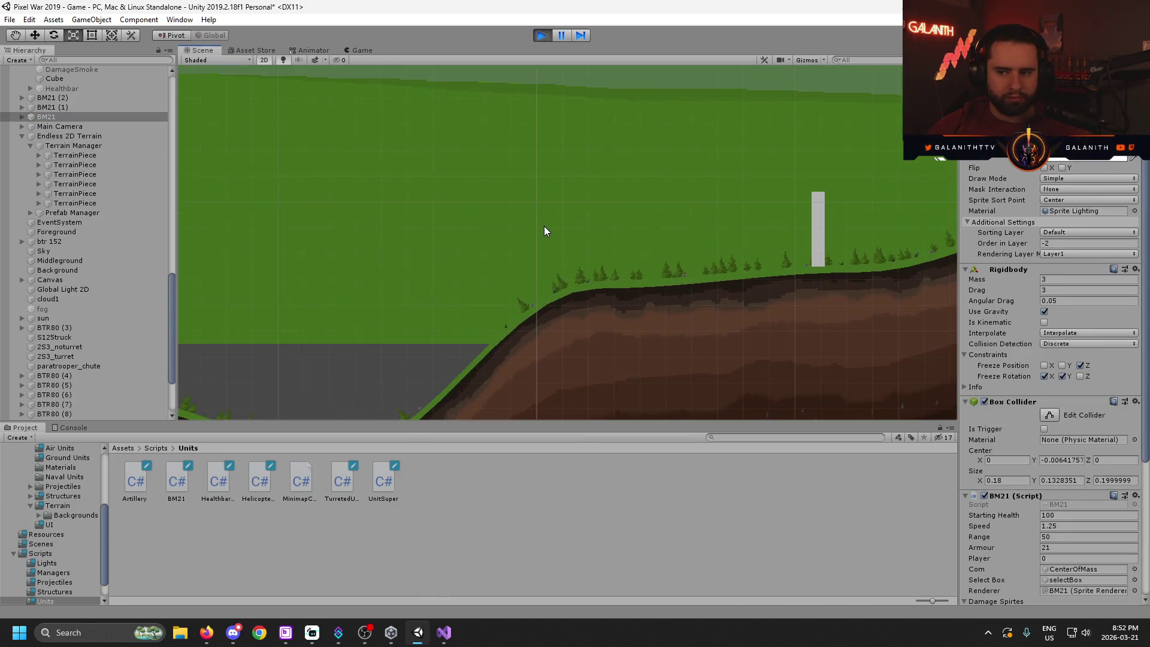
scroll(631, 230, down, 10)
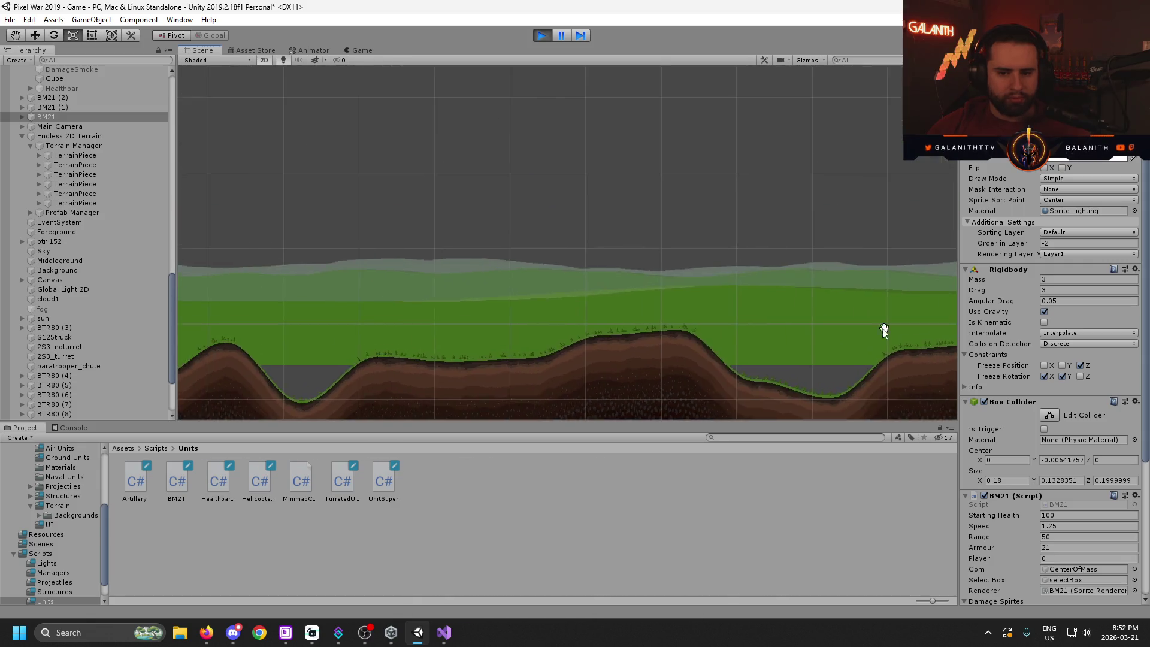
scroll(676, 278, down, 5)
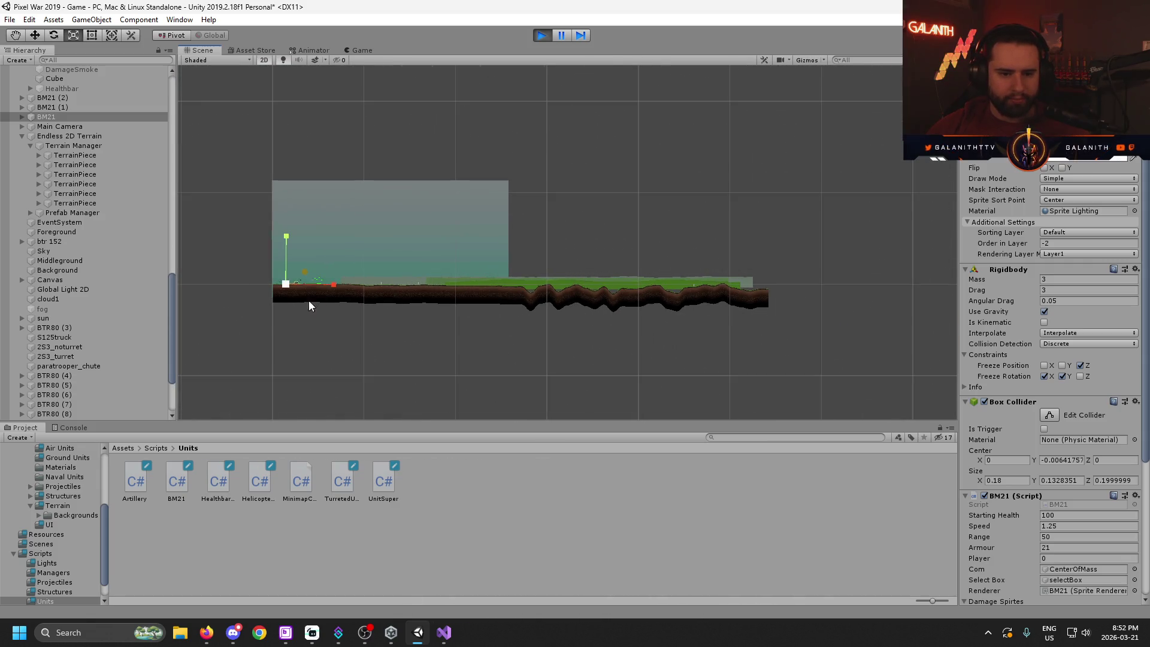
click(35, 35)
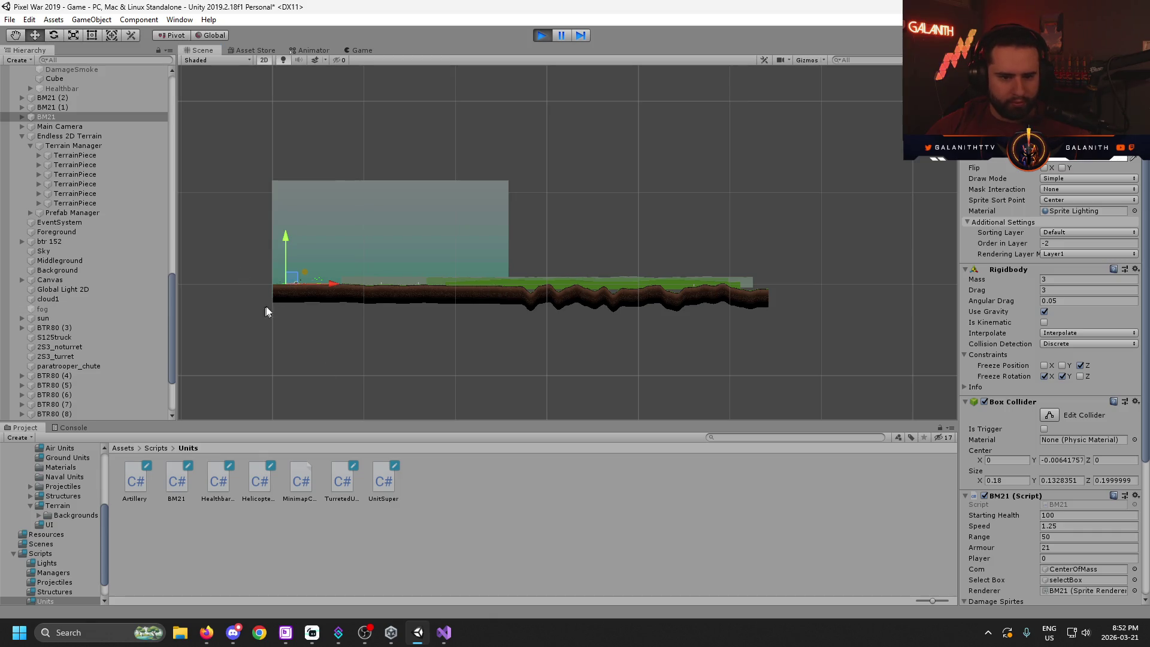
mouse_move(292, 277)
mouse_down()
mouse_move(767, 276)
mouse_move(725, 277)
mouse_up()
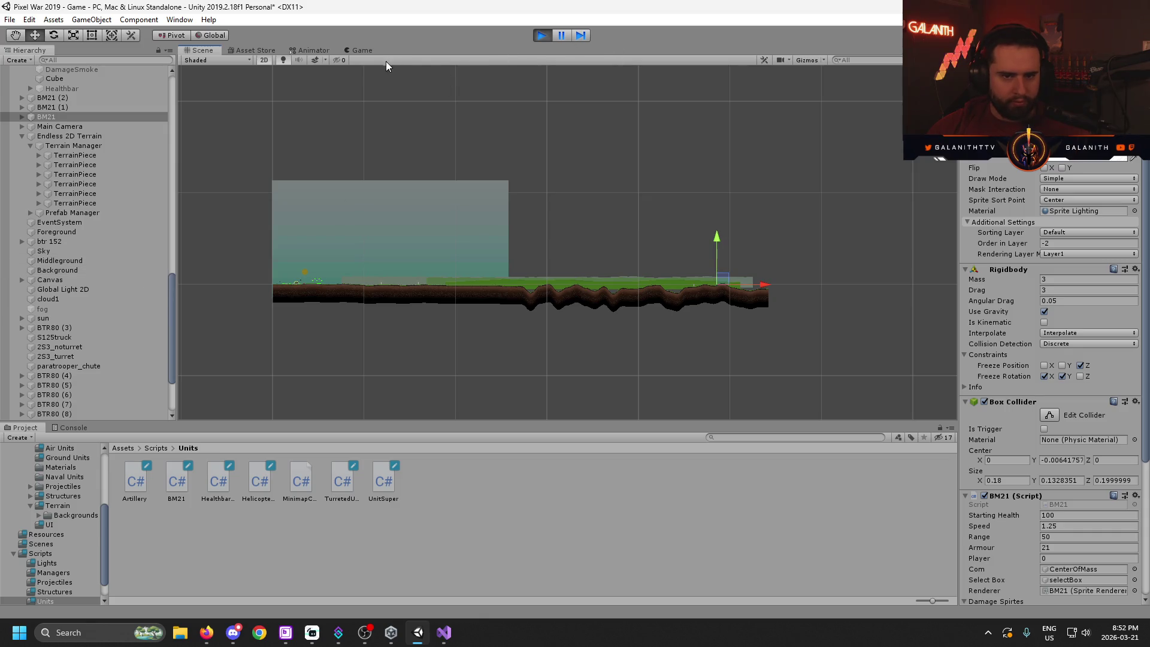
click(736, 369)
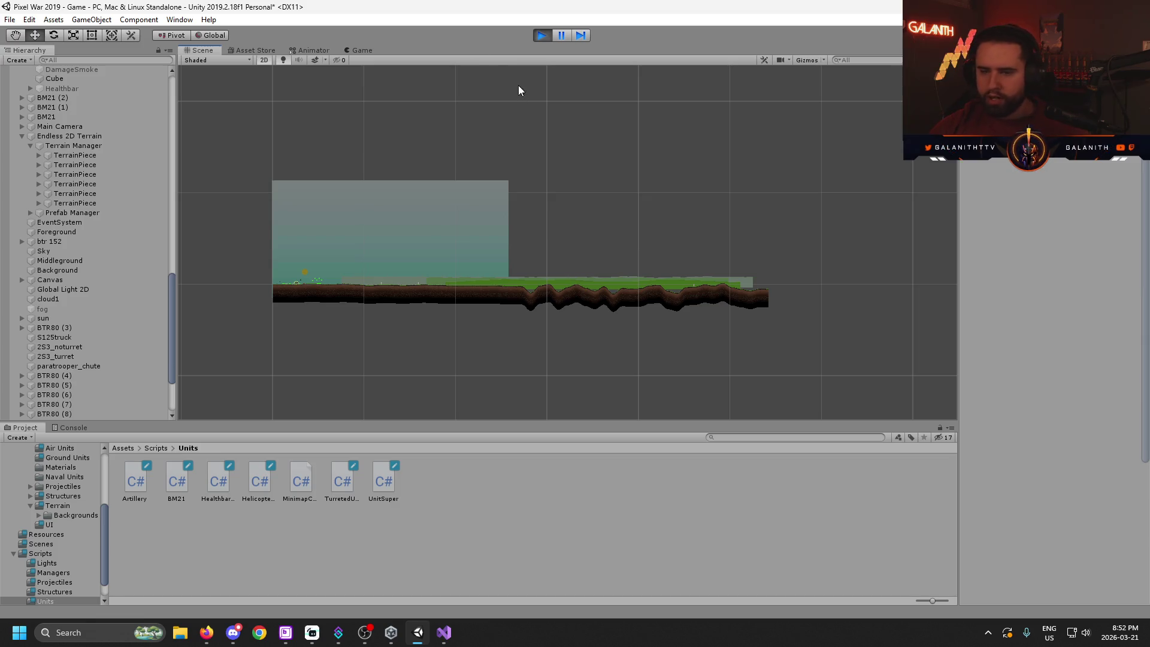
click(361, 51)
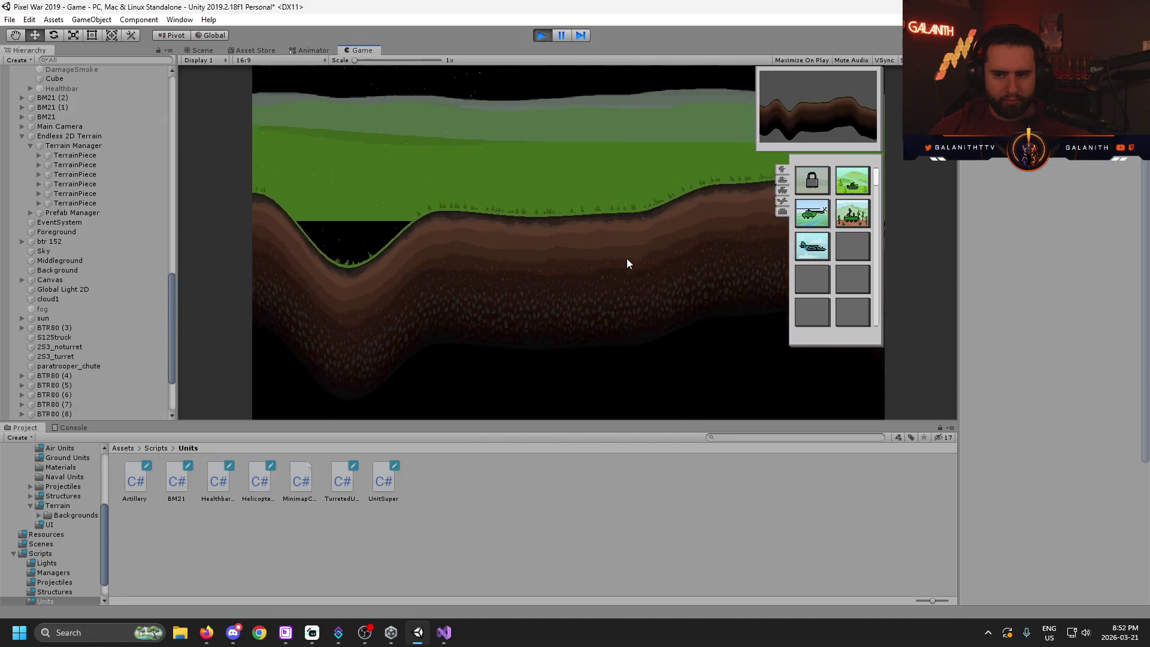
- Toggle between Scene and Game views, select the tank on the slope, and pan the game camera
click(200, 51)
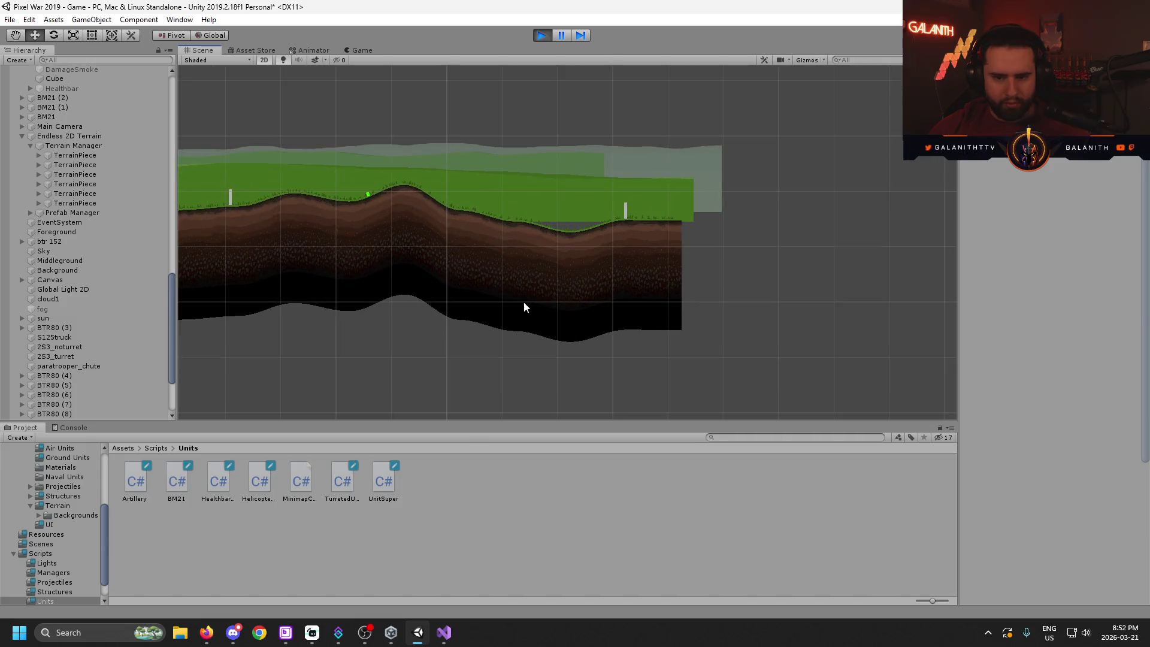
scroll(425, 217, up, 5)
click(360, 51)
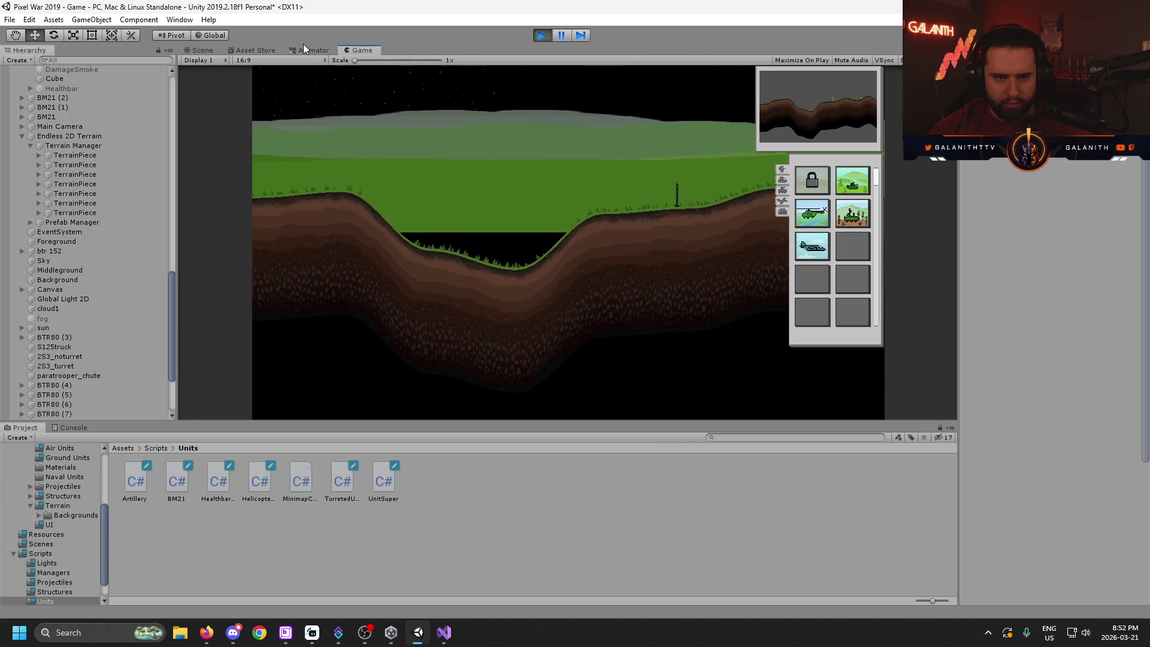
click(198, 50)
scroll(494, 178, down, 6)
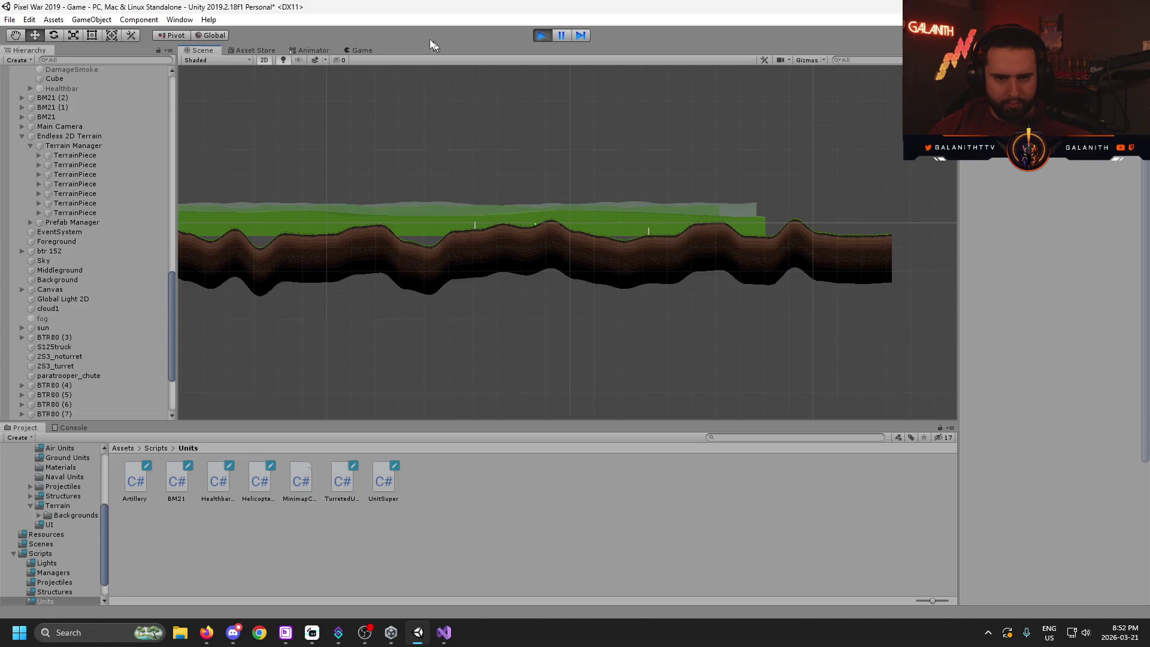
click(358, 51)
scroll(651, 296, up, 8)
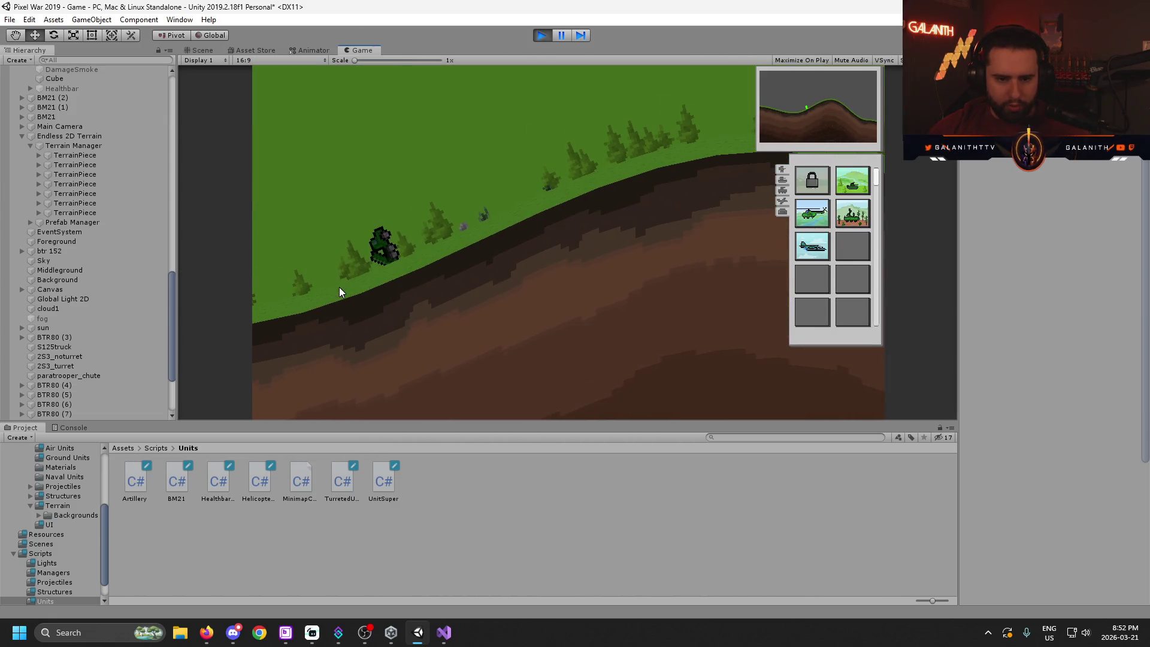
click(381, 246)
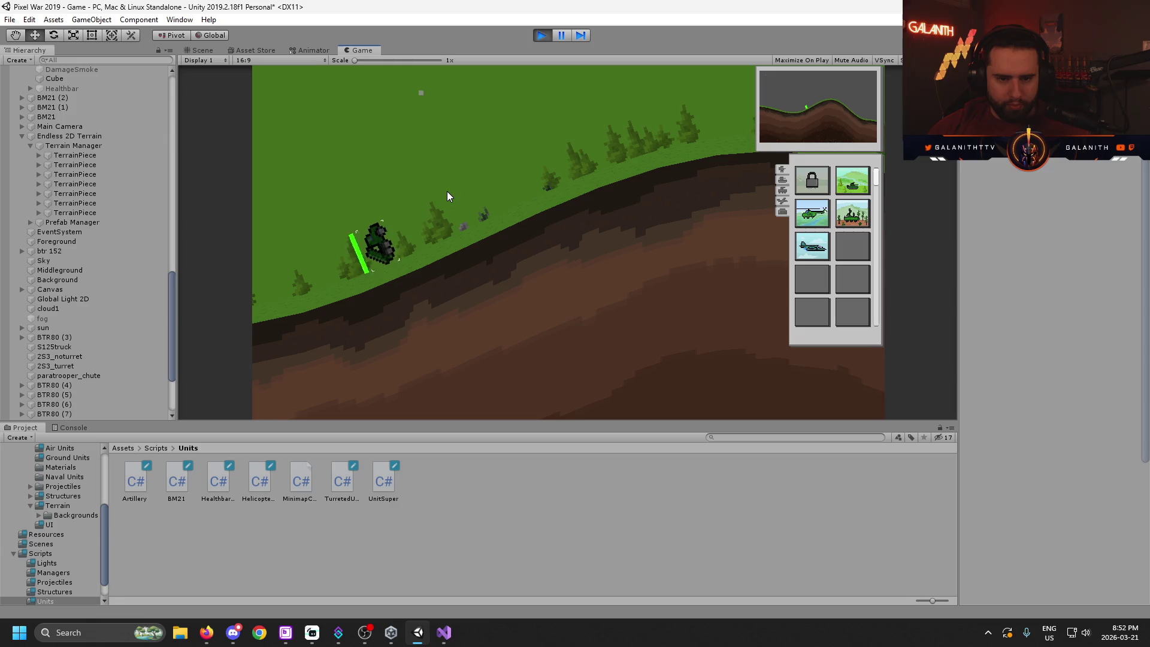
drag(431, 204, 605, 198)
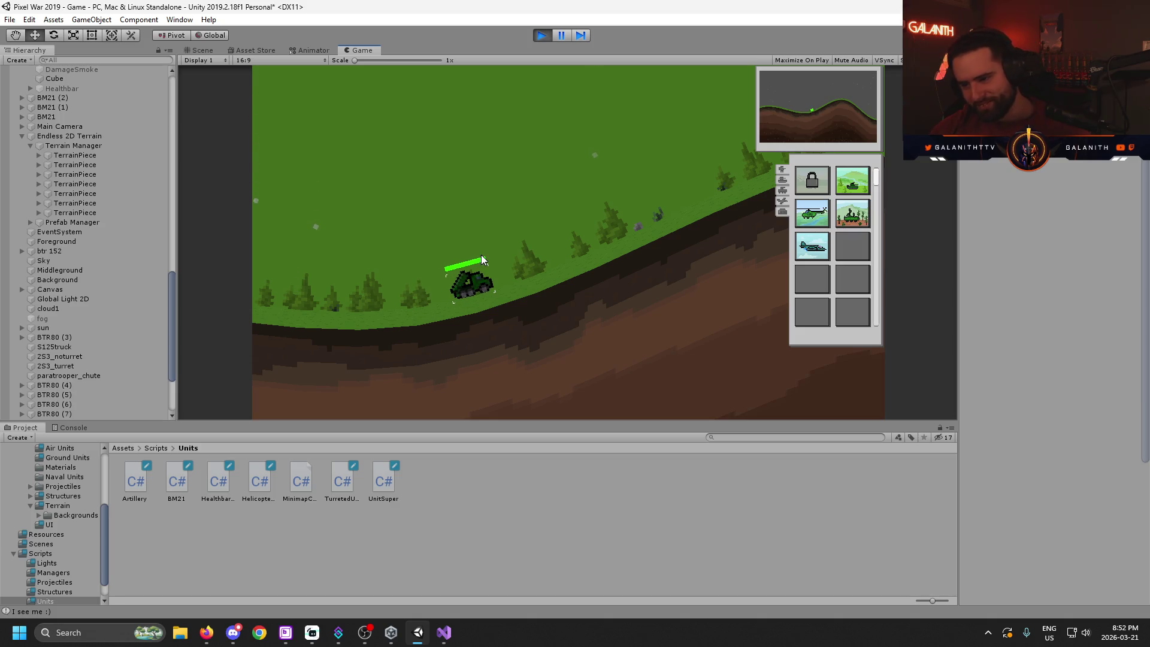
key(d)
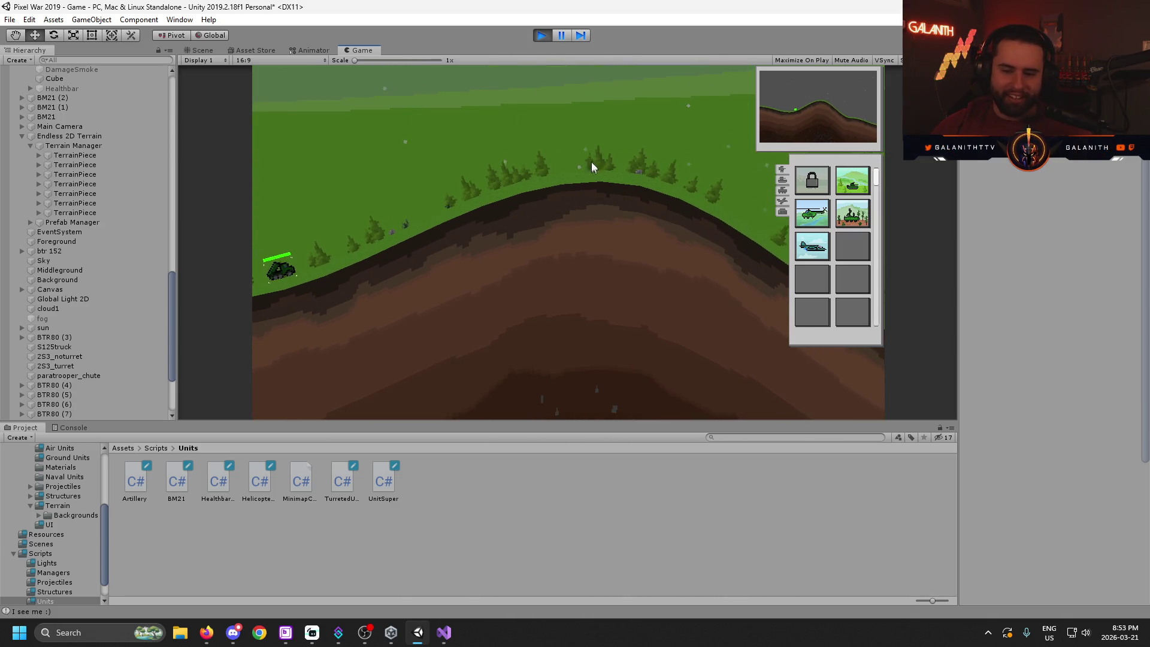
- Inspect the last terrain pieces in the Scene view, then drag BM21 left onto the hill
click(202, 50)
scroll(648, 250, up, 5)
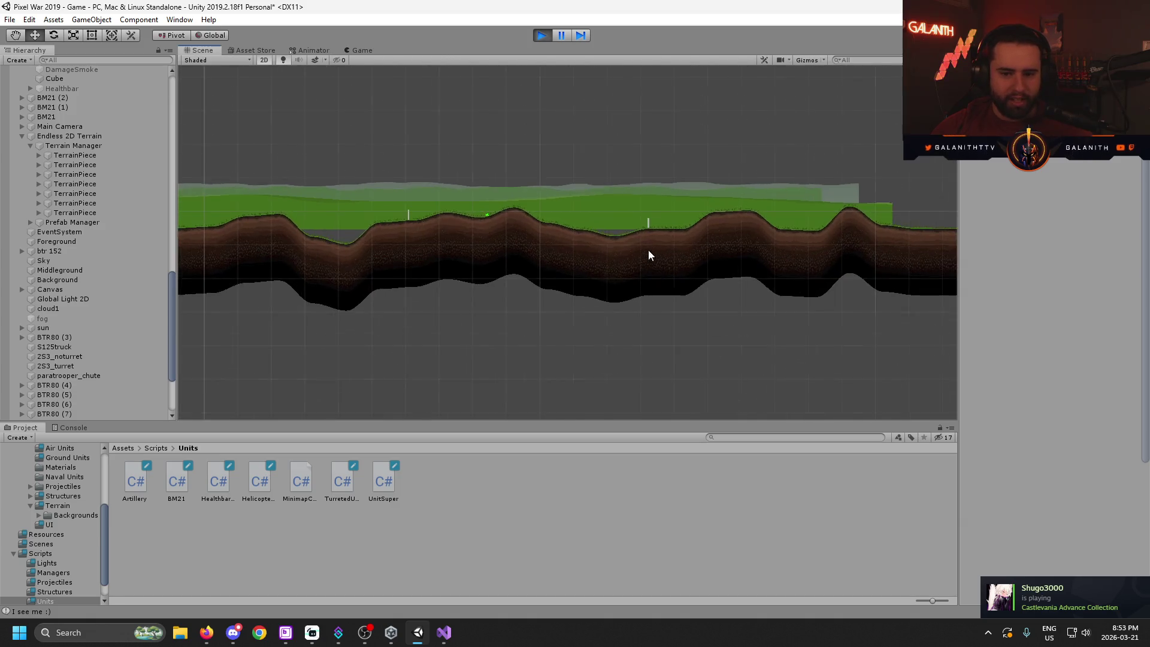
click(78, 212)
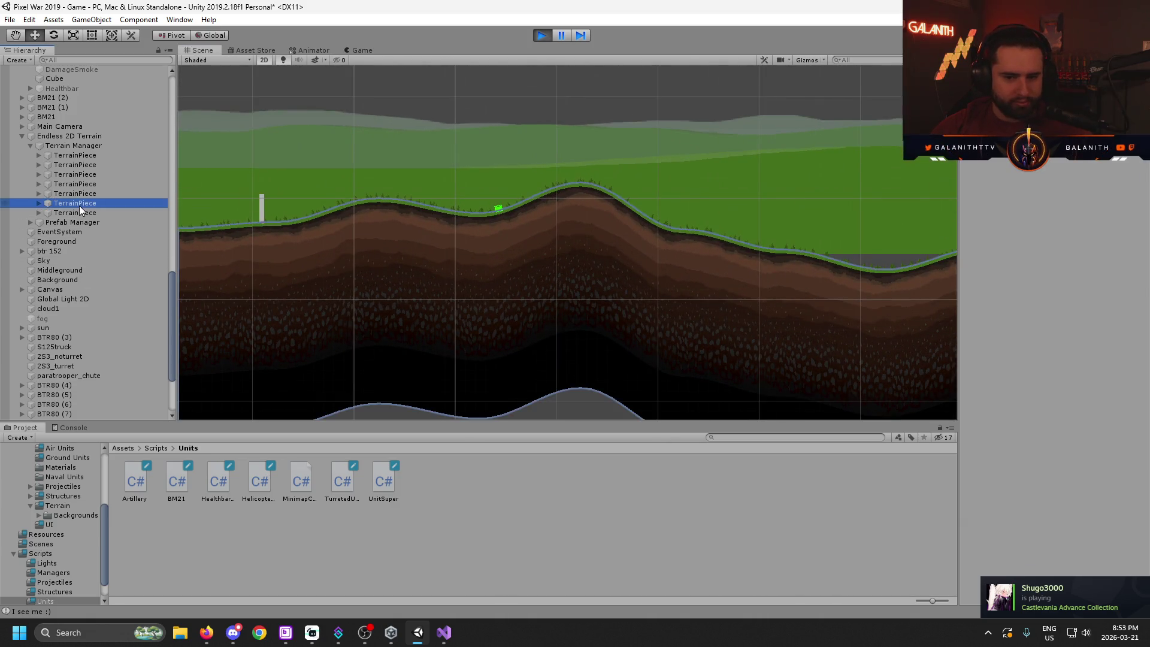
click(78, 203)
scroll(473, 260, down, 4)
drag(526, 347, 681, 360)
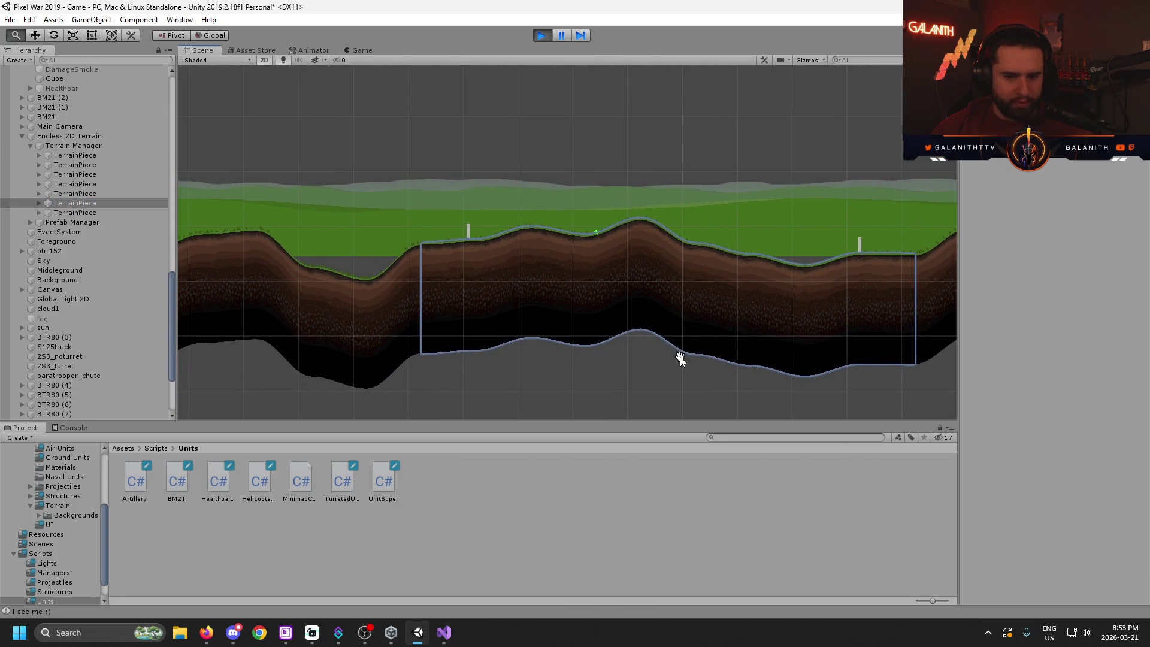
drag(524, 323, 606, 326)
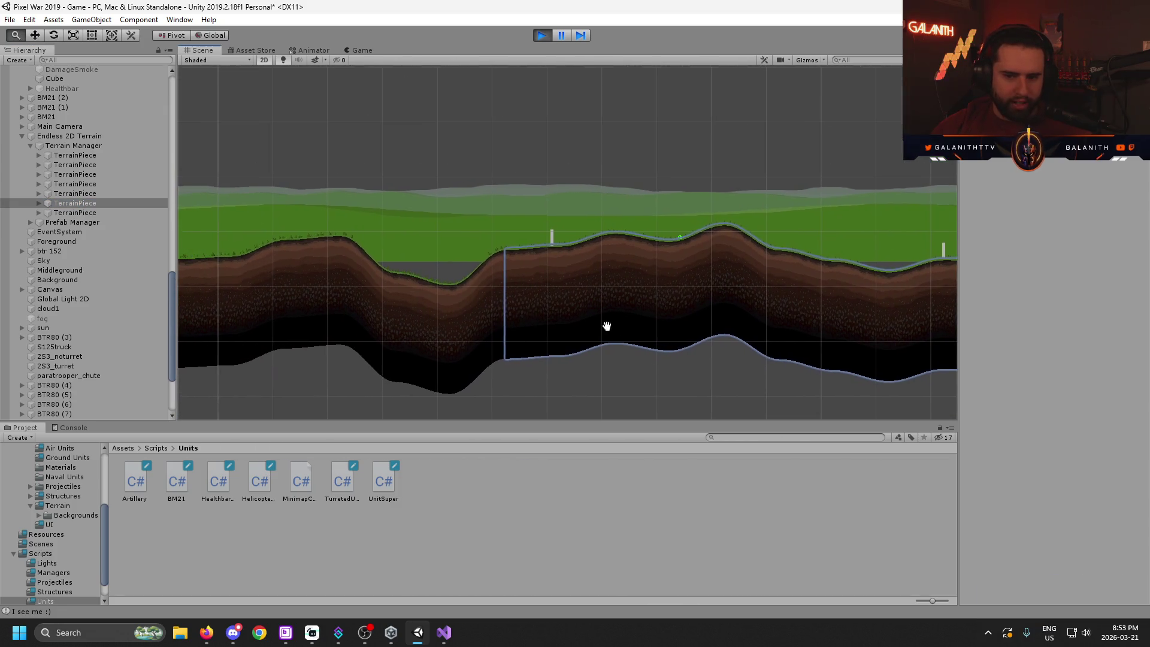
click(56, 117)
drag(681, 233, 483, 241)
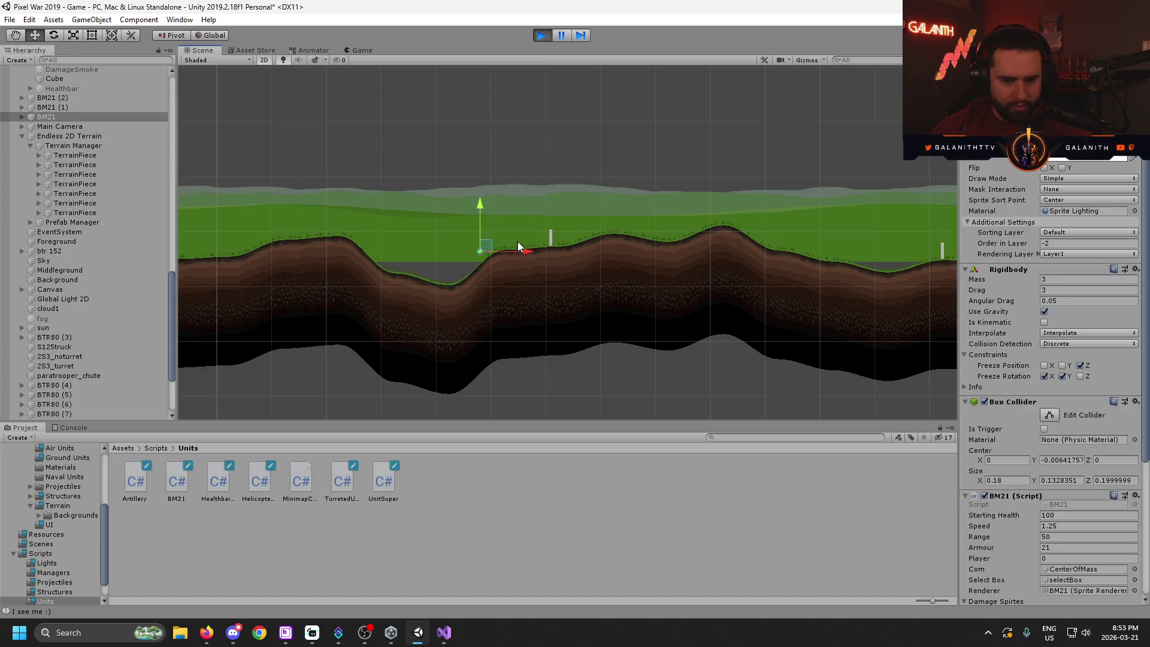
- Check the running game, frame a TerrainPiece in the Scene view, and return to the game
click(361, 47)
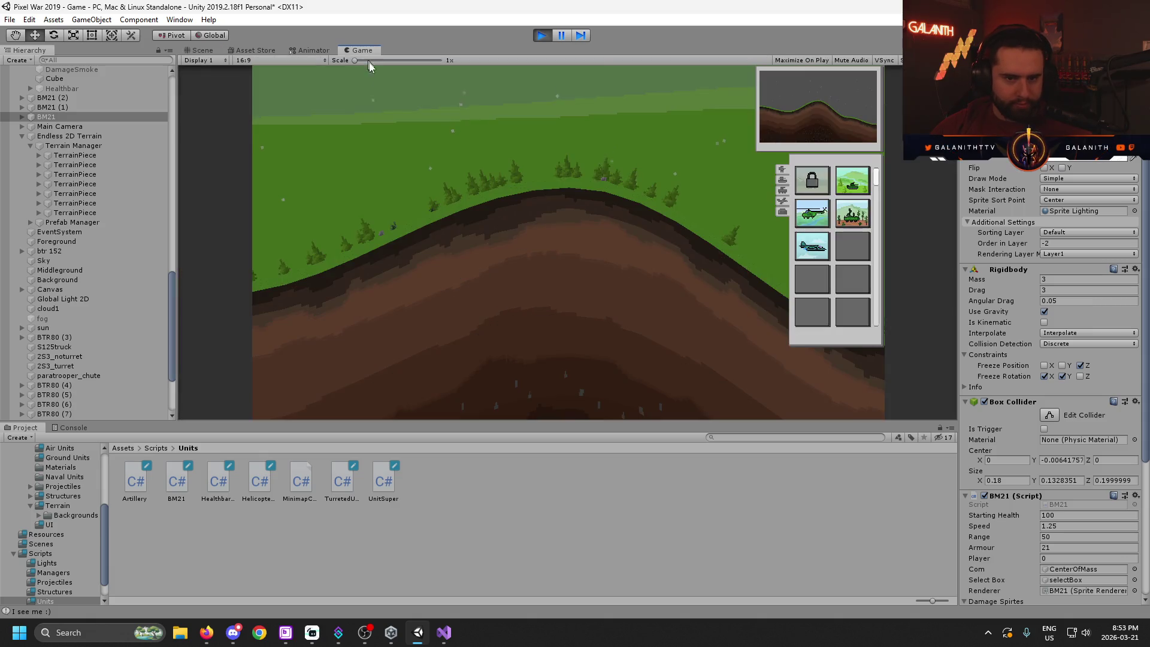
scroll(539, 269, up, 5)
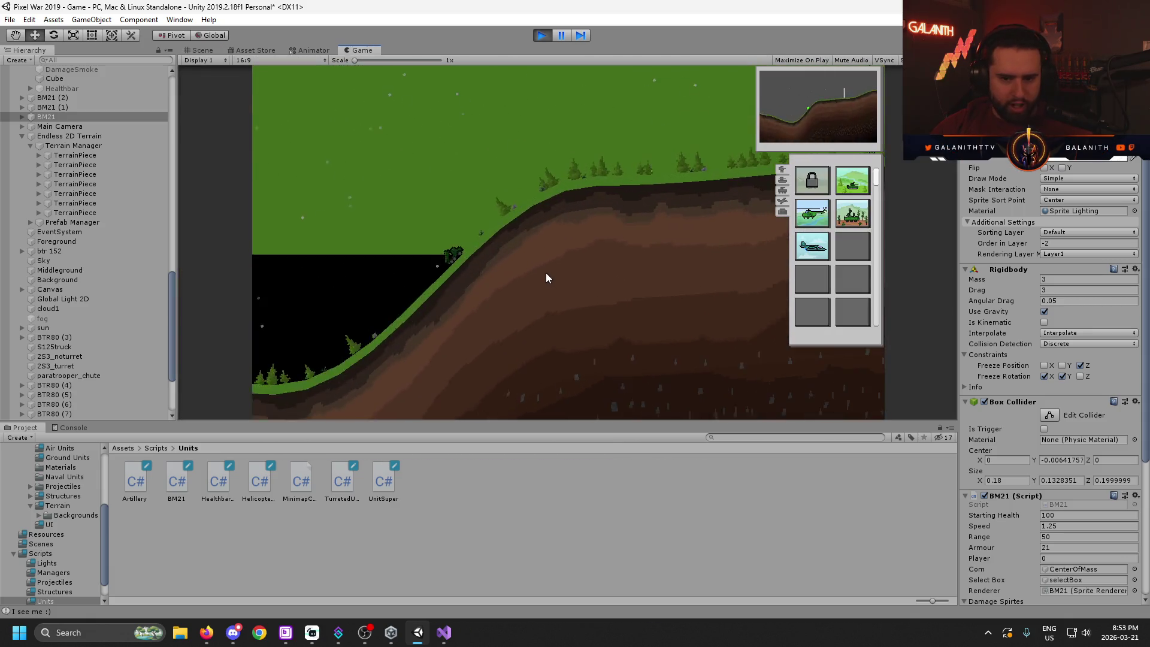
scroll(587, 282, down, 5)
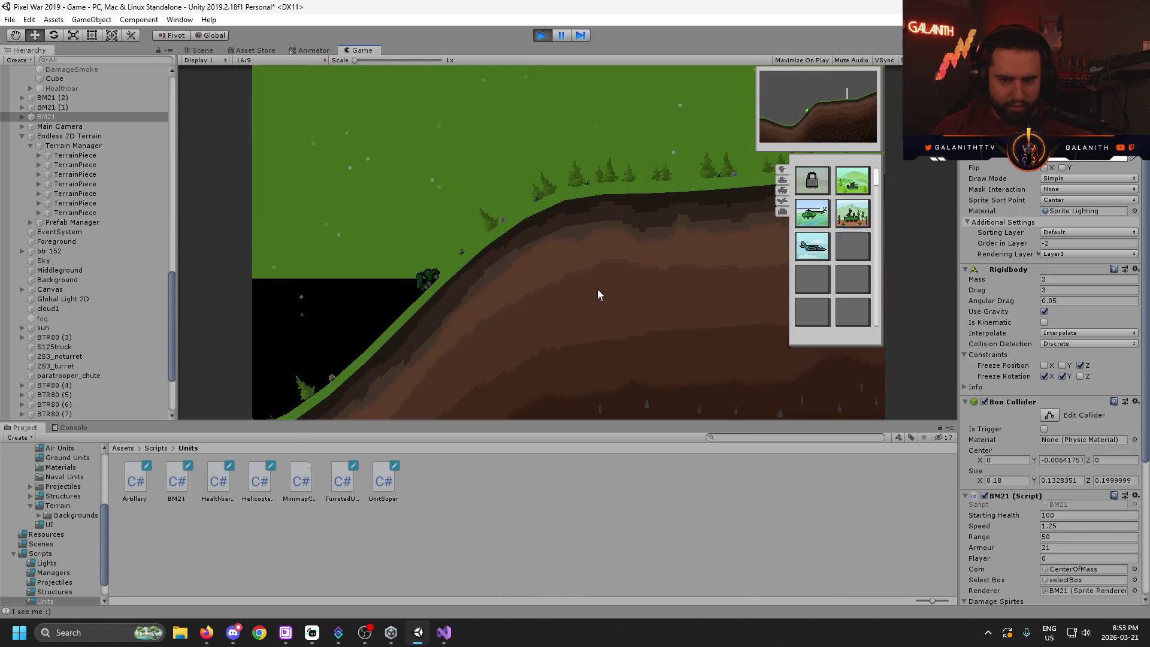
click(198, 50)
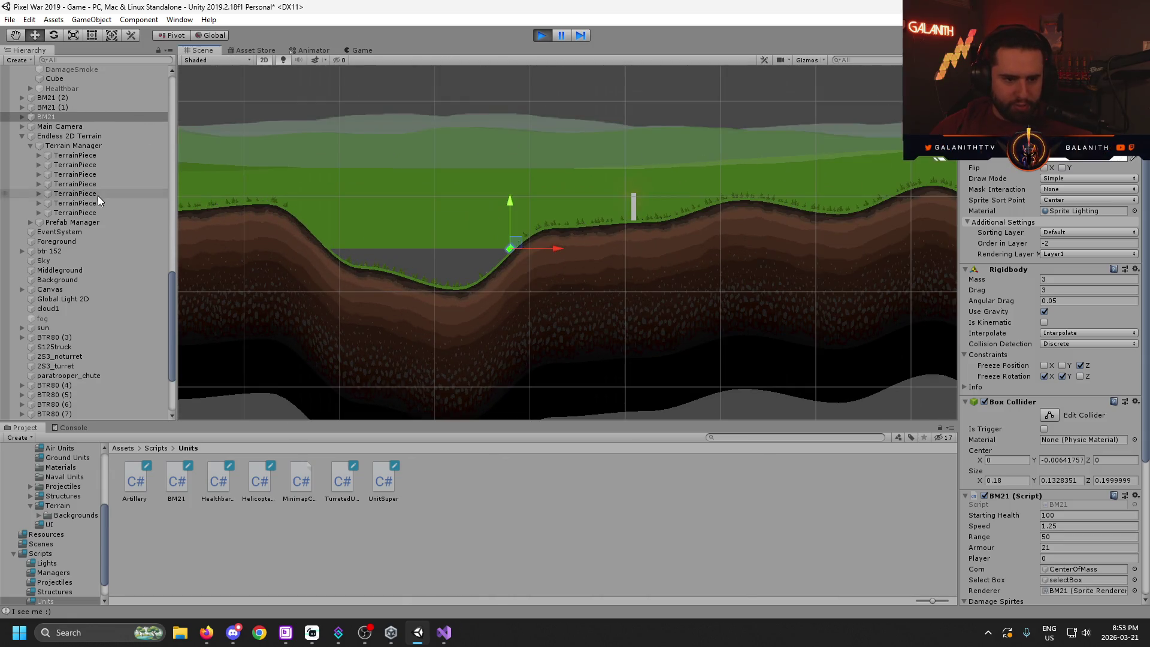
double_click(94, 194)
scroll(588, 210, up, 6)
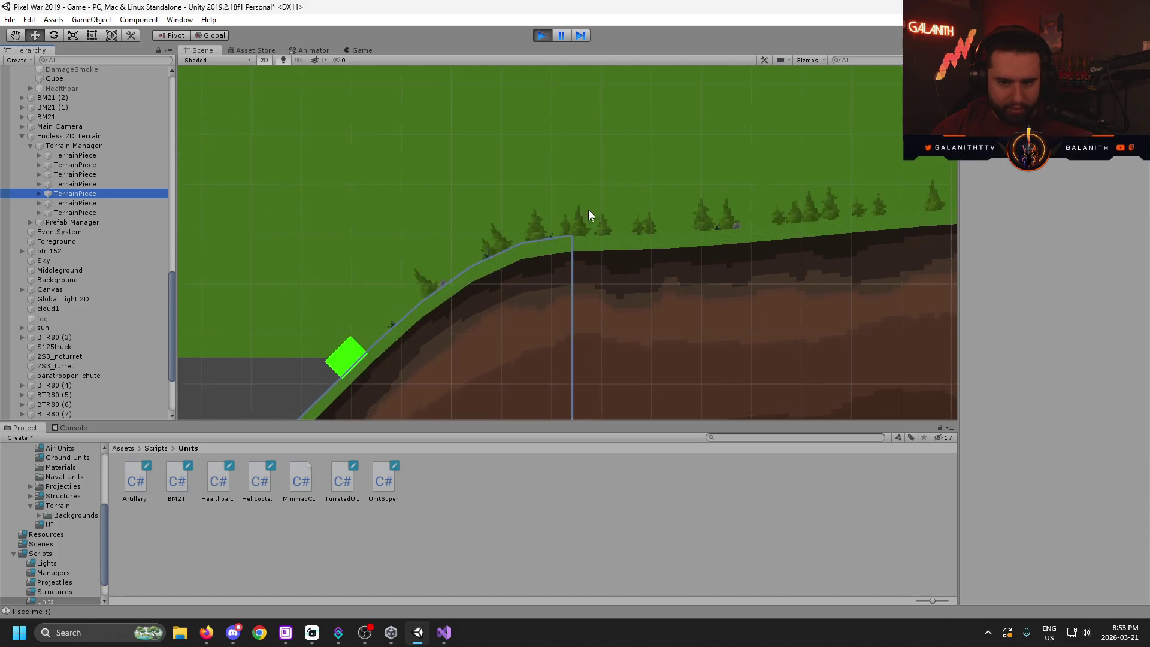
click(359, 51)
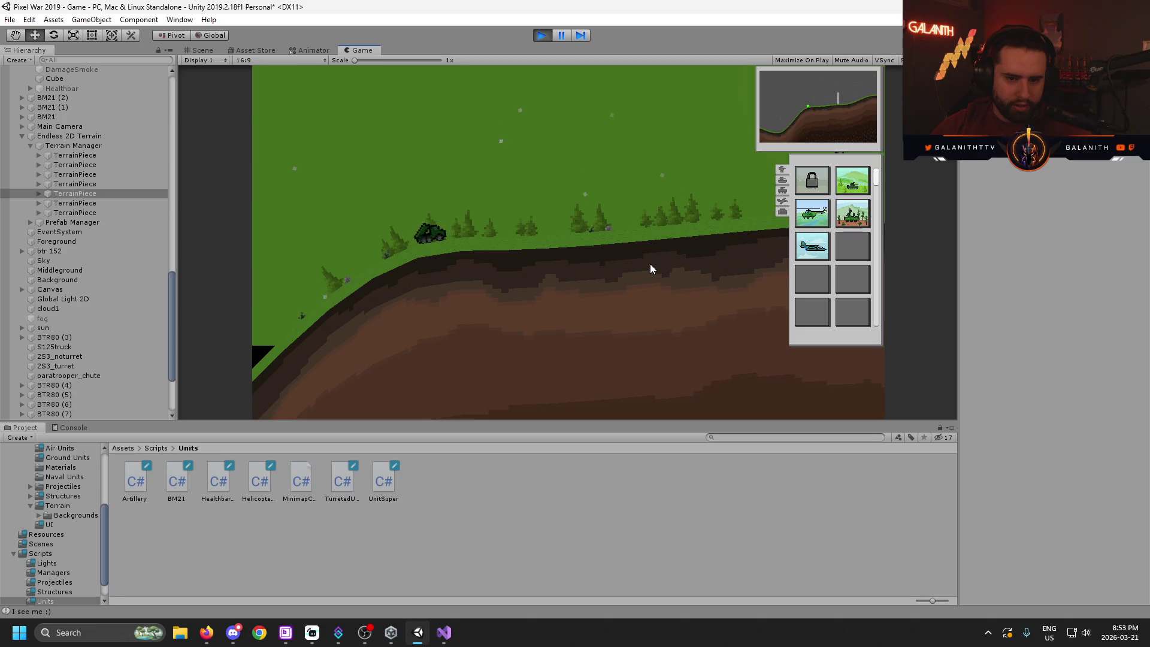
- Box-select the tank, order it left, right and left again along the ridge, then deselect it
mouse_move(546, 182)
mouse_down()
mouse_move(467, 256)
mouse_move(418, 235)
mouse_up()
right_click(364, 242)
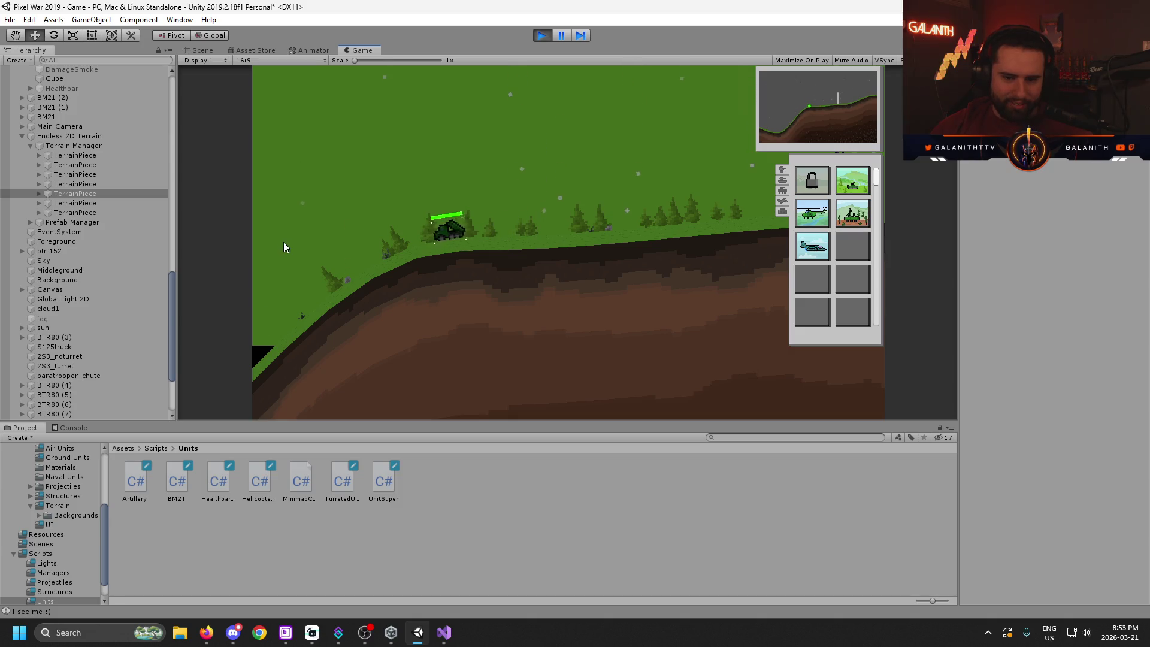
right_click(589, 207)
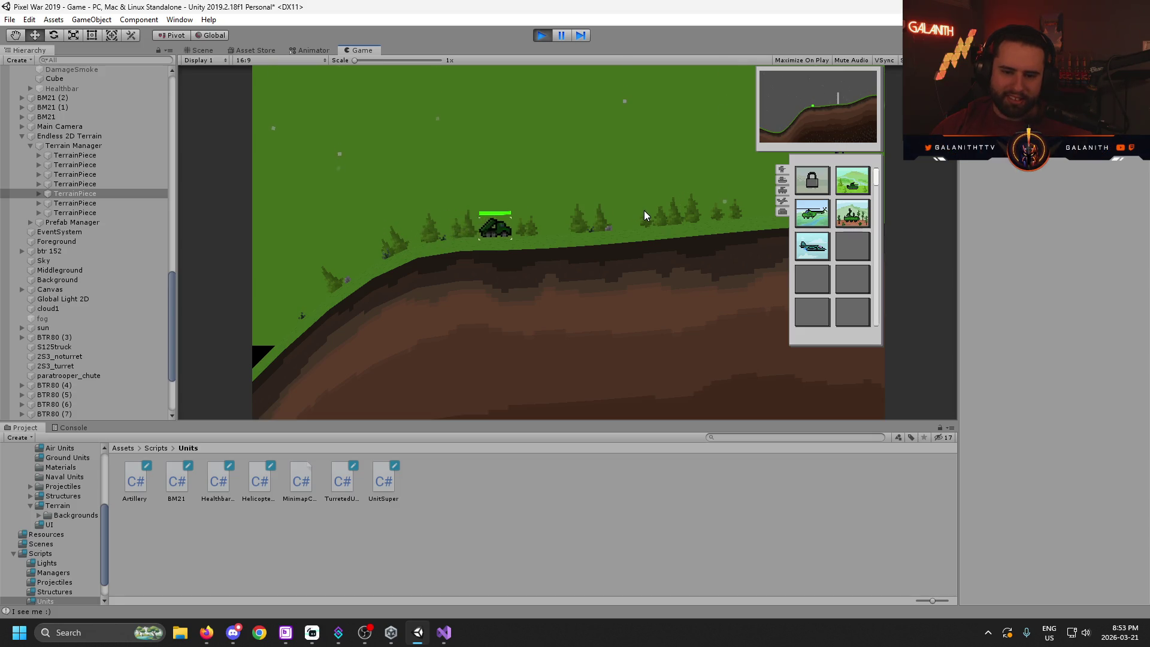
right_click(422, 231)
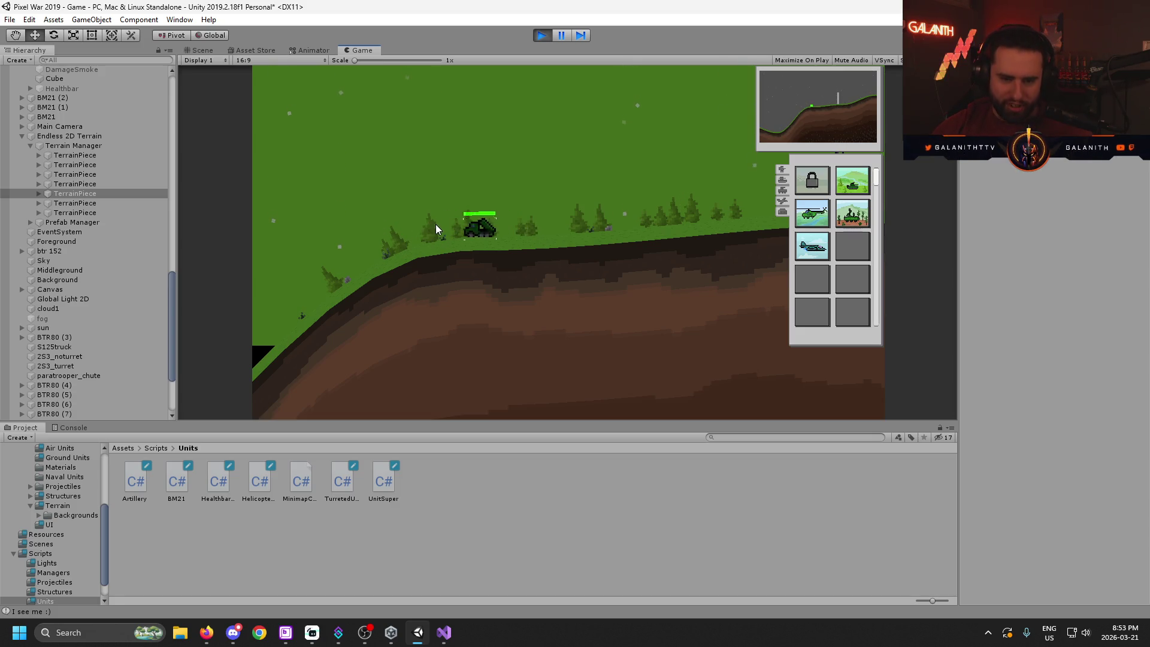
click(583, 203)
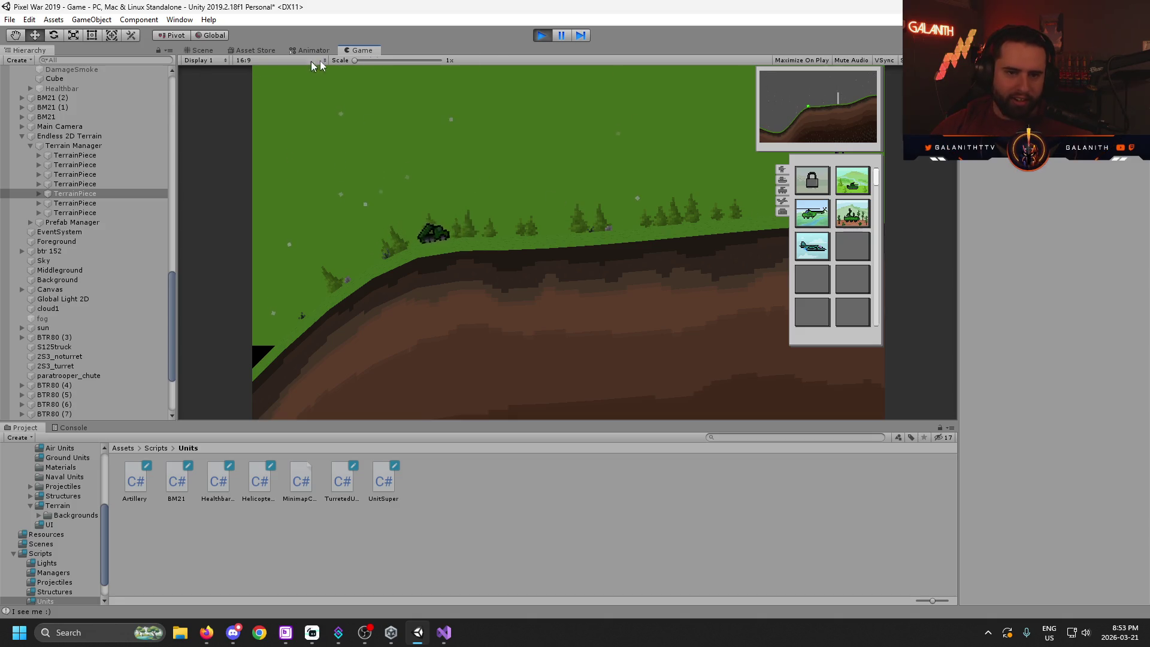
- Bring up Artillery.cs and scroll to the move() method after checkRenderer
click(443, 633)
click(497, 328)
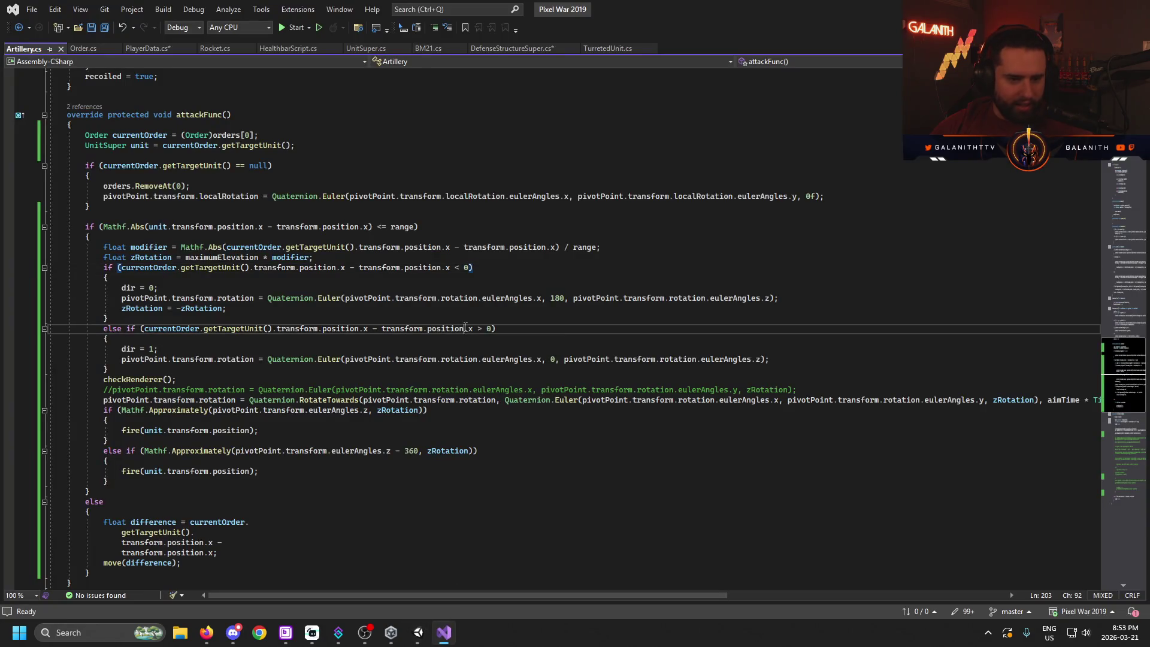
scroll(289, 287, up, 4)
scroll(257, 273, down, 20)
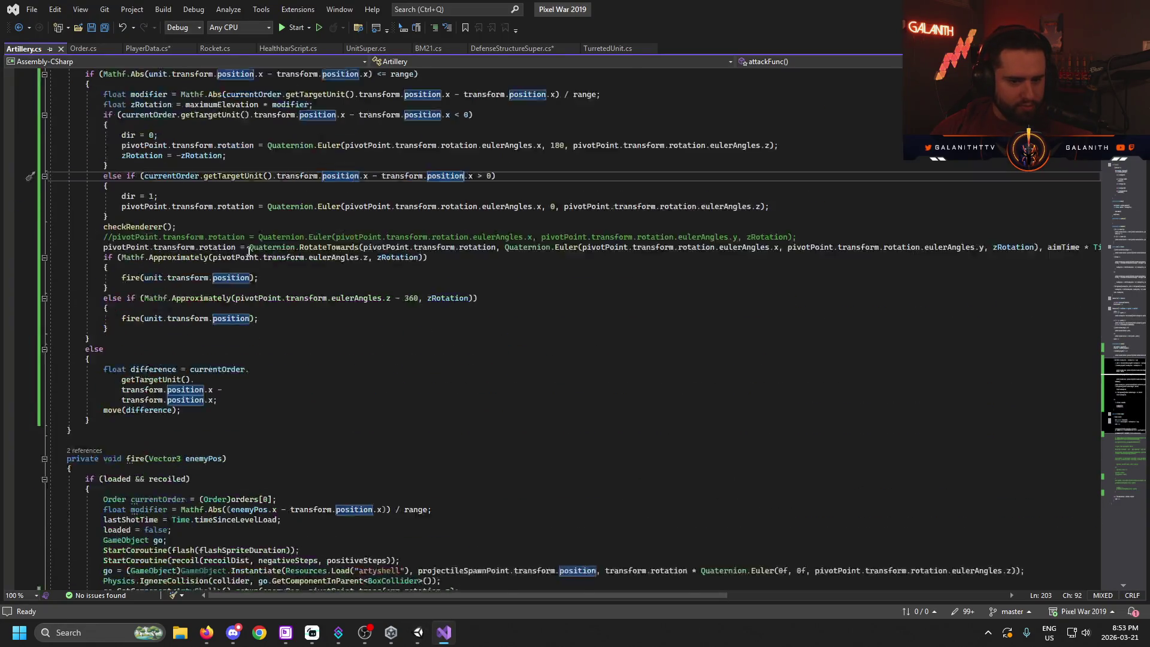
scroll(231, 258, up, 20)
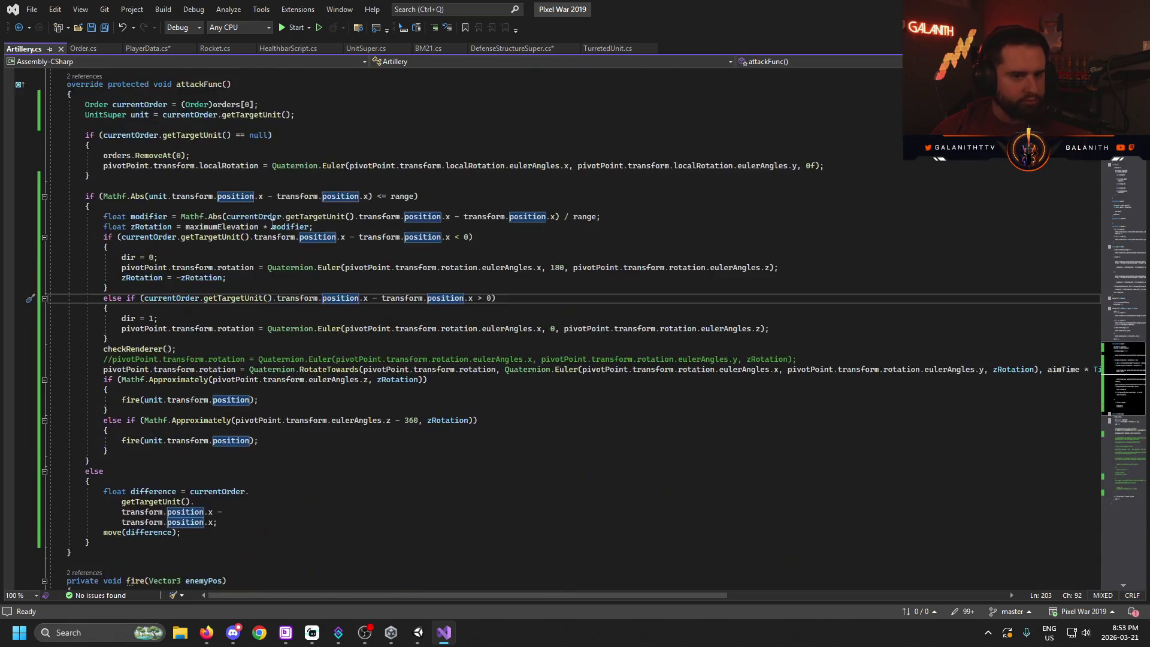
scroll(276, 323, up, 9)
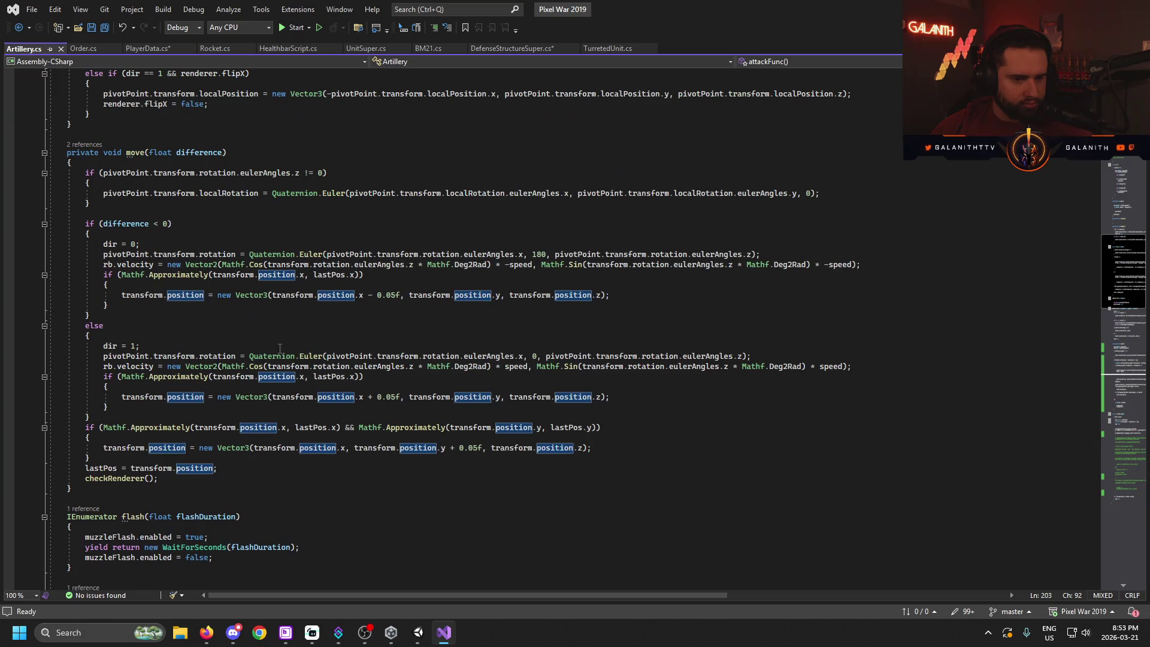
click(616, 478)
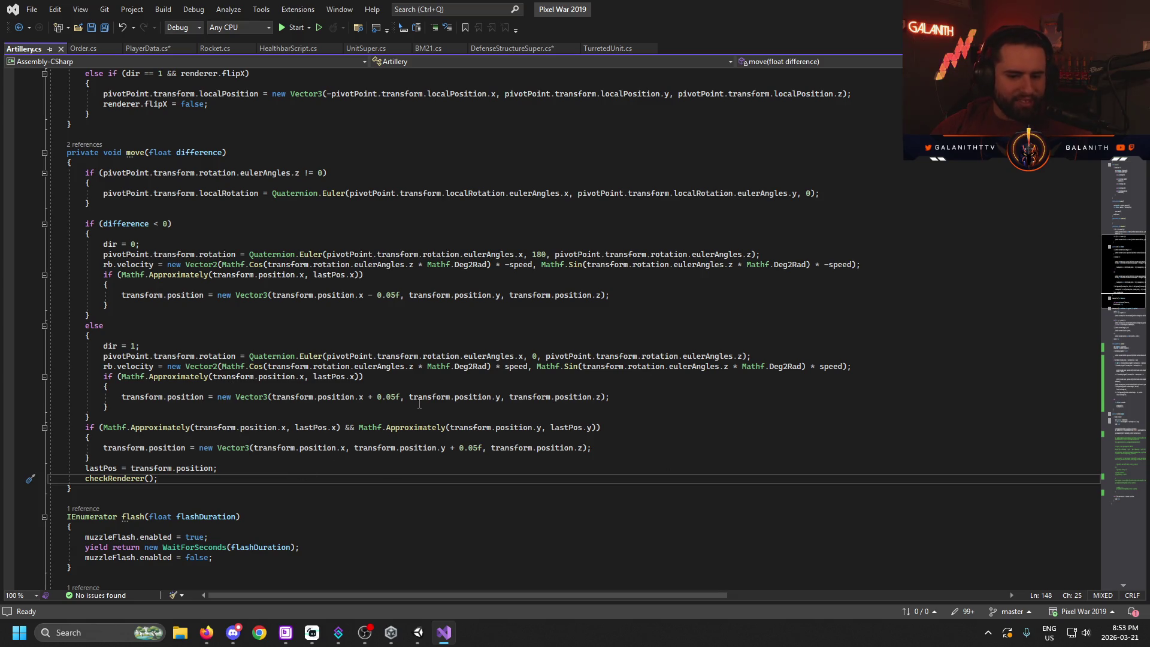
- Inspect the lastPos uses and the 0.05f nudge values on lines 130 and 140
click(291, 376)
double_click(328, 376)
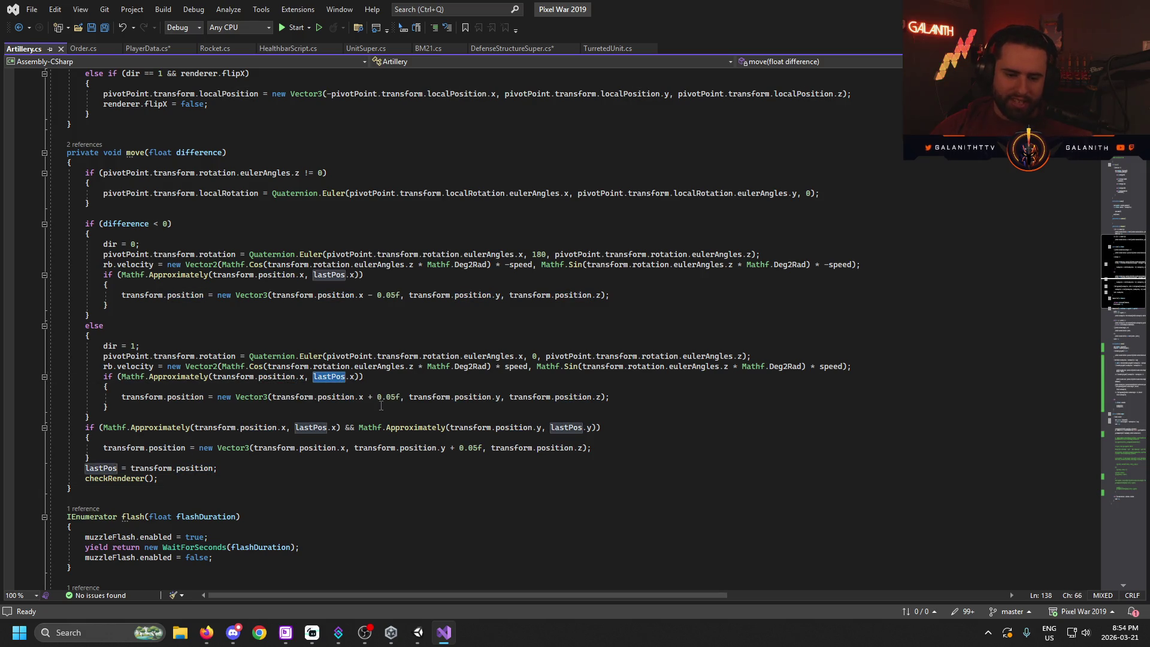
click(391, 376)
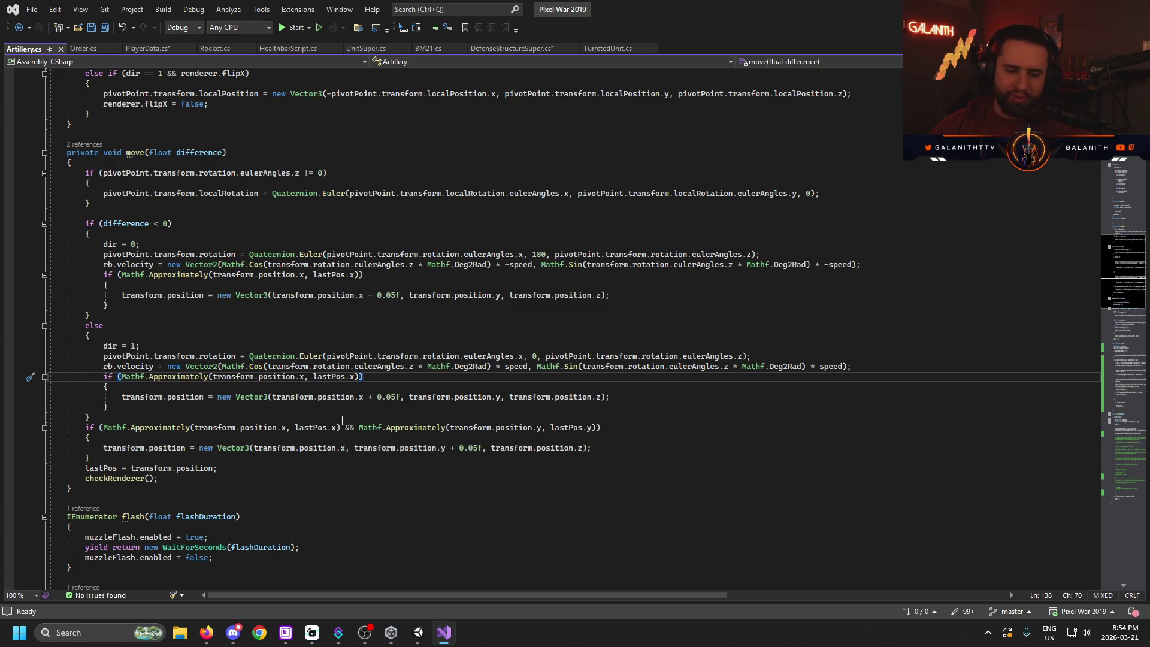
double_click(388, 397)
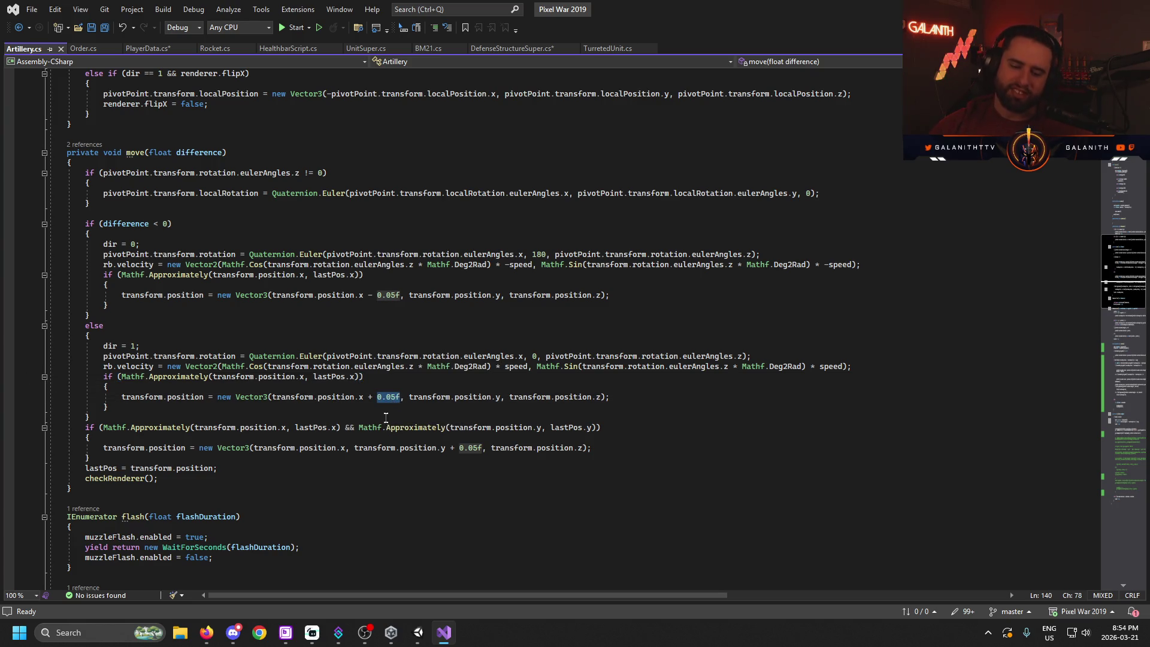
click(397, 400)
double_click(388, 295)
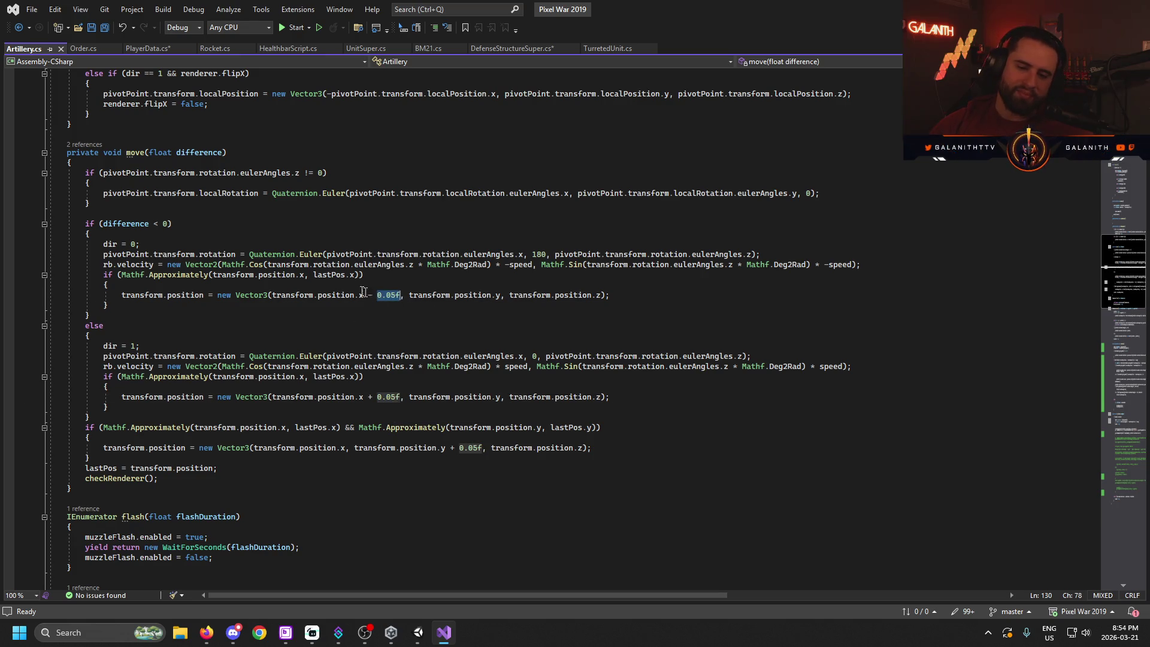
click(383, 295)
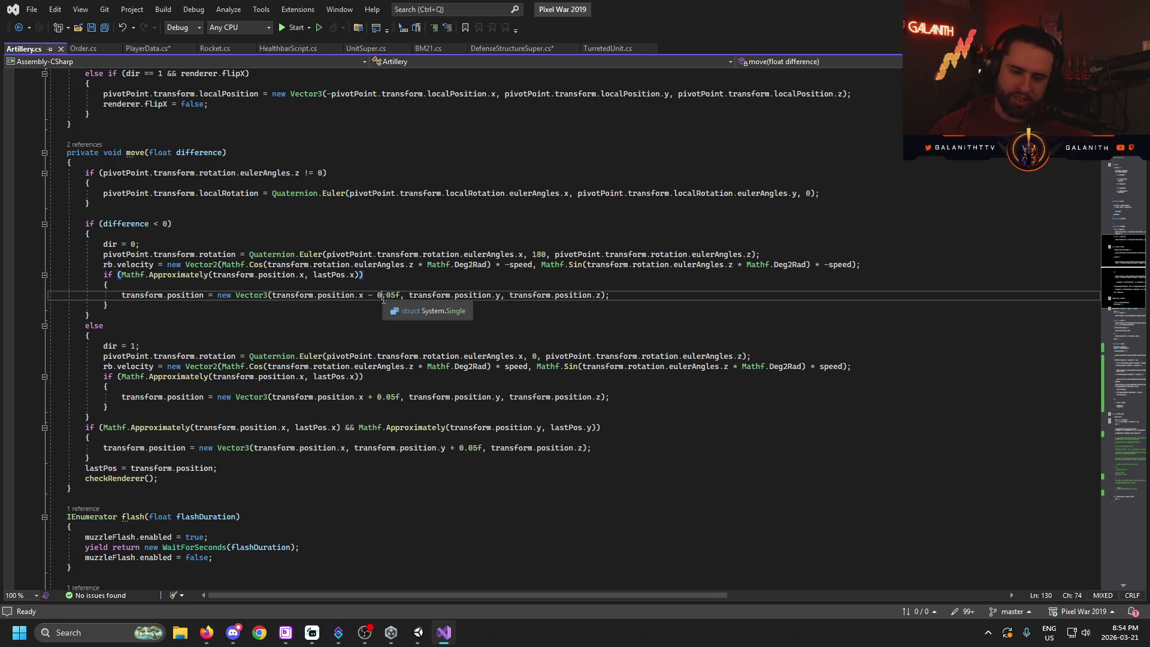
click(396, 397)
click(391, 295)
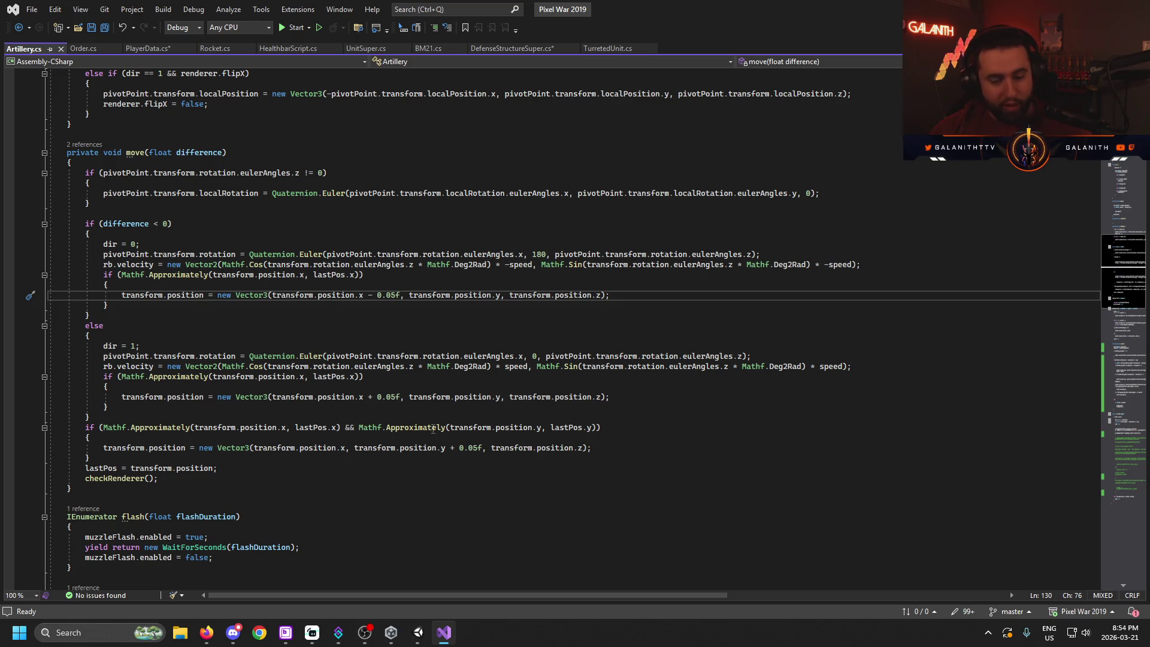
- Comment out the transform.position nudge lines 145, 140 and 130 with // and save Artillery.cs
drag(601, 428, 81, 427)
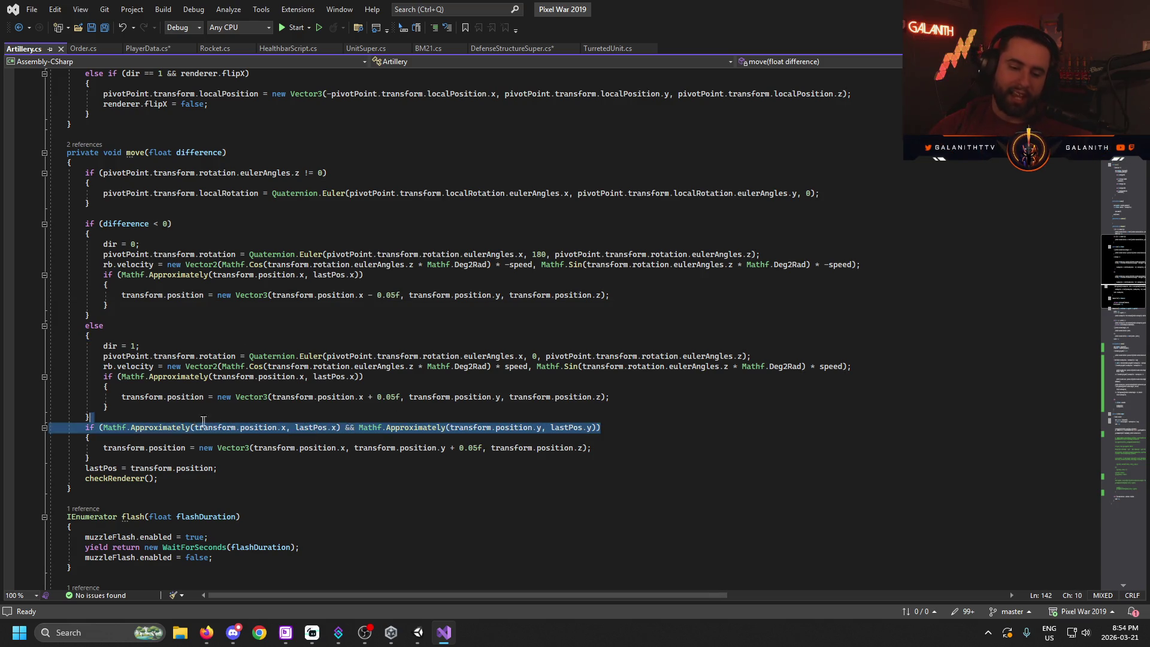
click(626, 388)
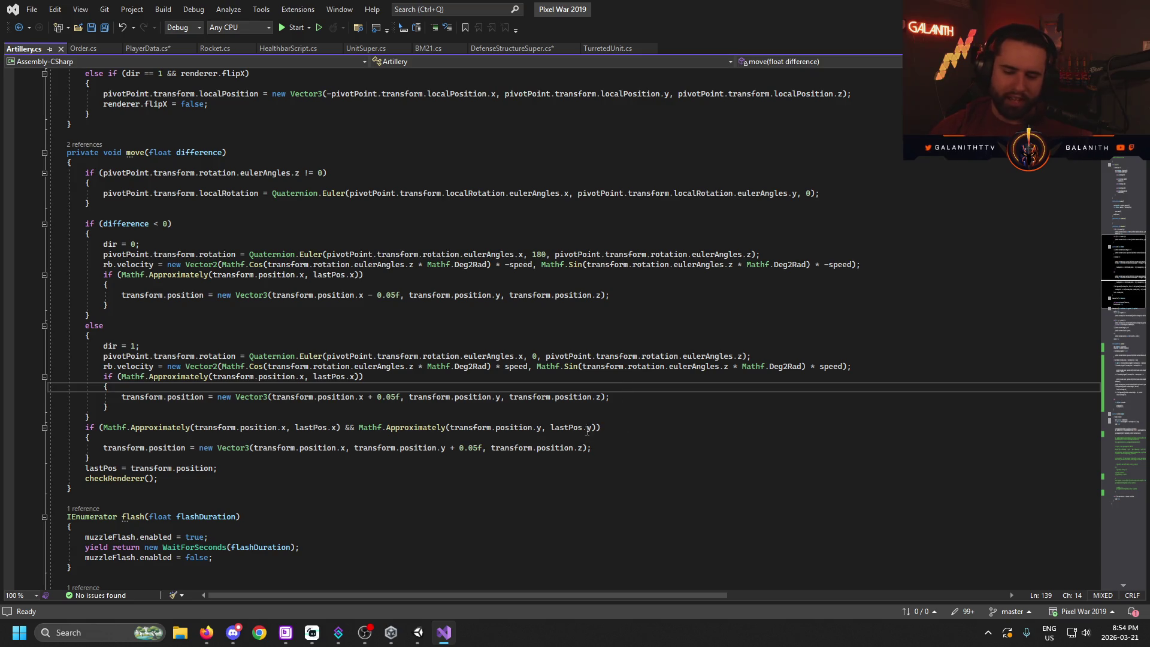
click(623, 424)
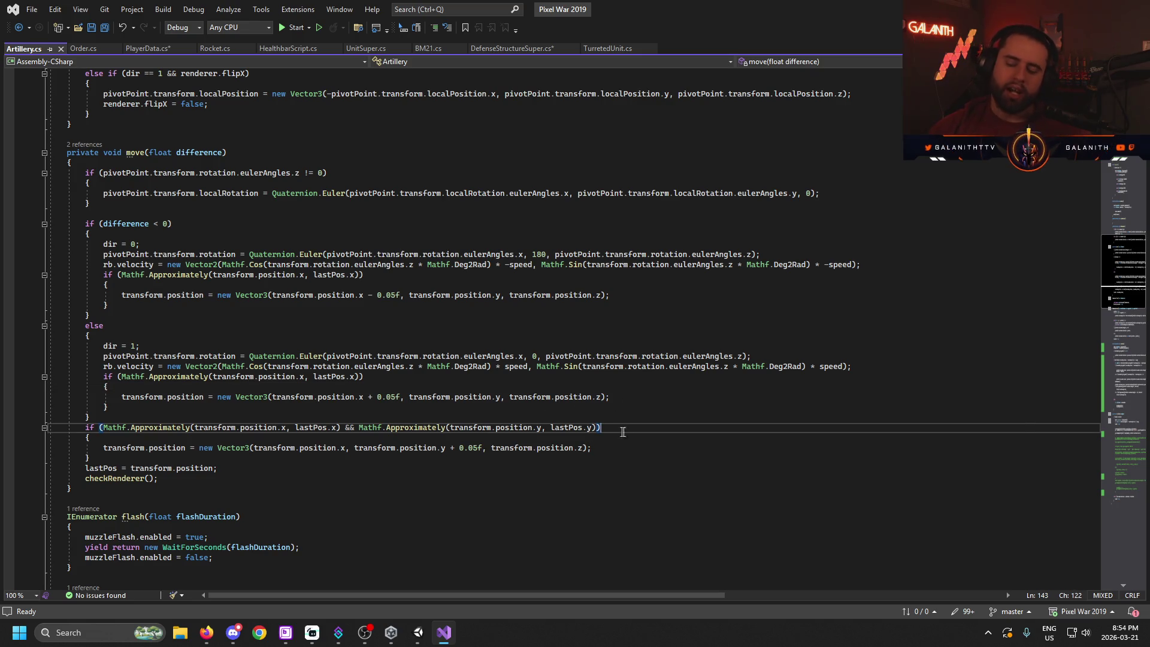
click(631, 452)
mouse_move(631, 452)
mouse_down()
mouse_move(57, 451)
mouse_move(85, 449)
mouse_up()
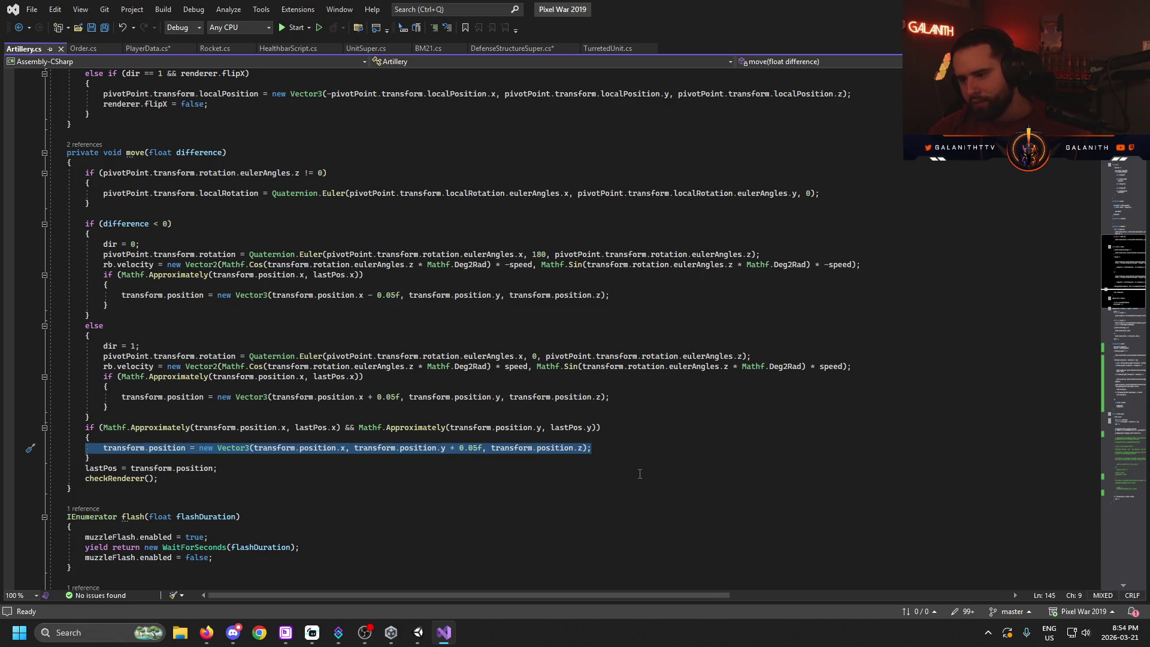
click(601, 450)
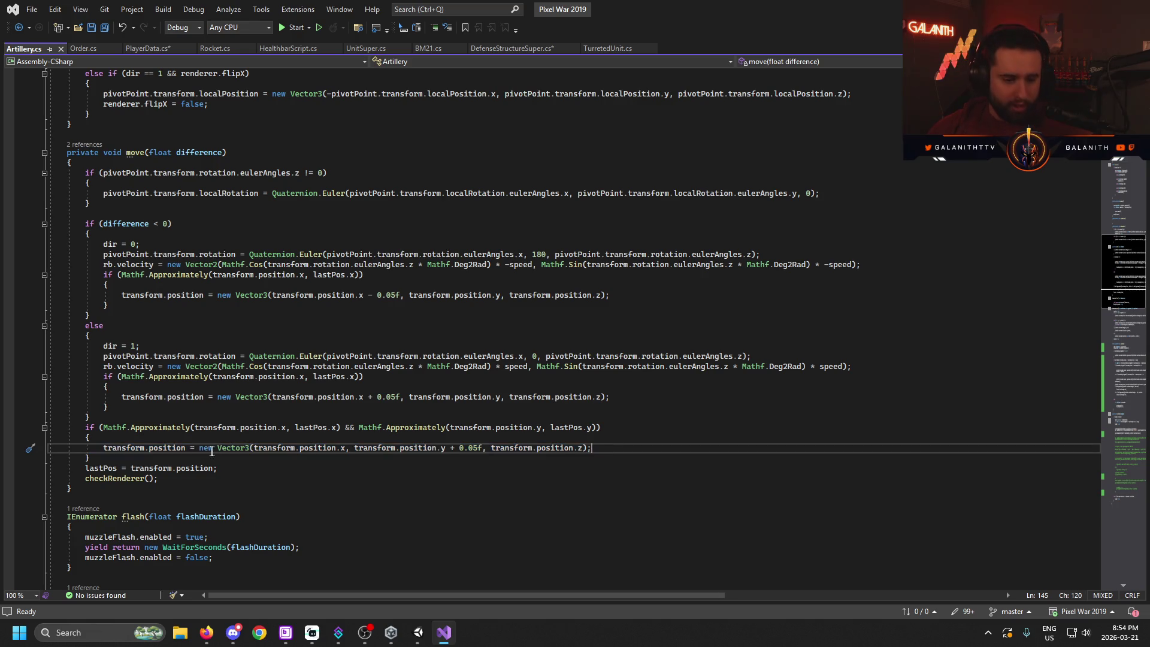
key(Tab)
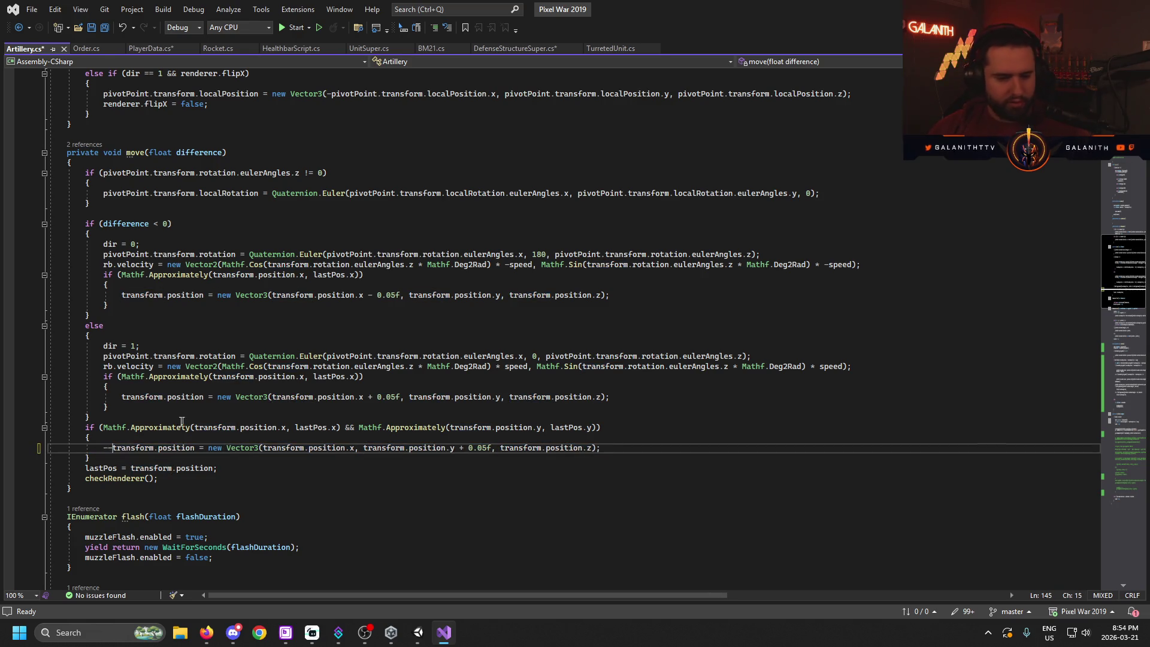
text(//)
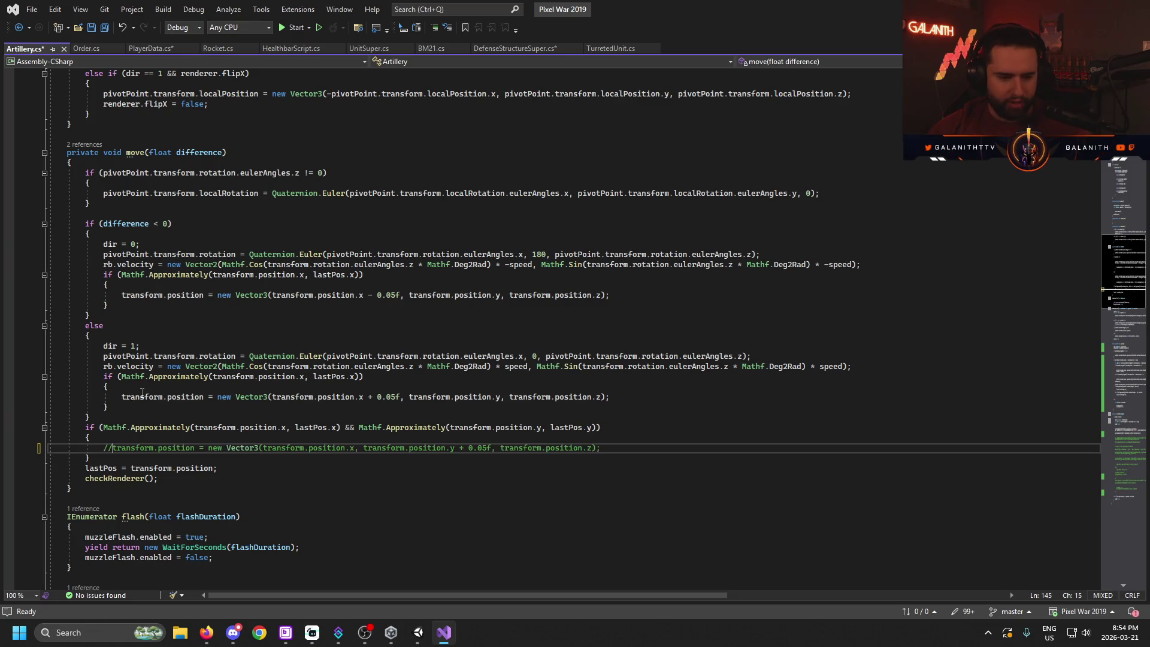
click(122, 397)
text(//)
click(113, 447)
click(120, 295)
text(//)
key(ctrl+s)
click(422, 632)
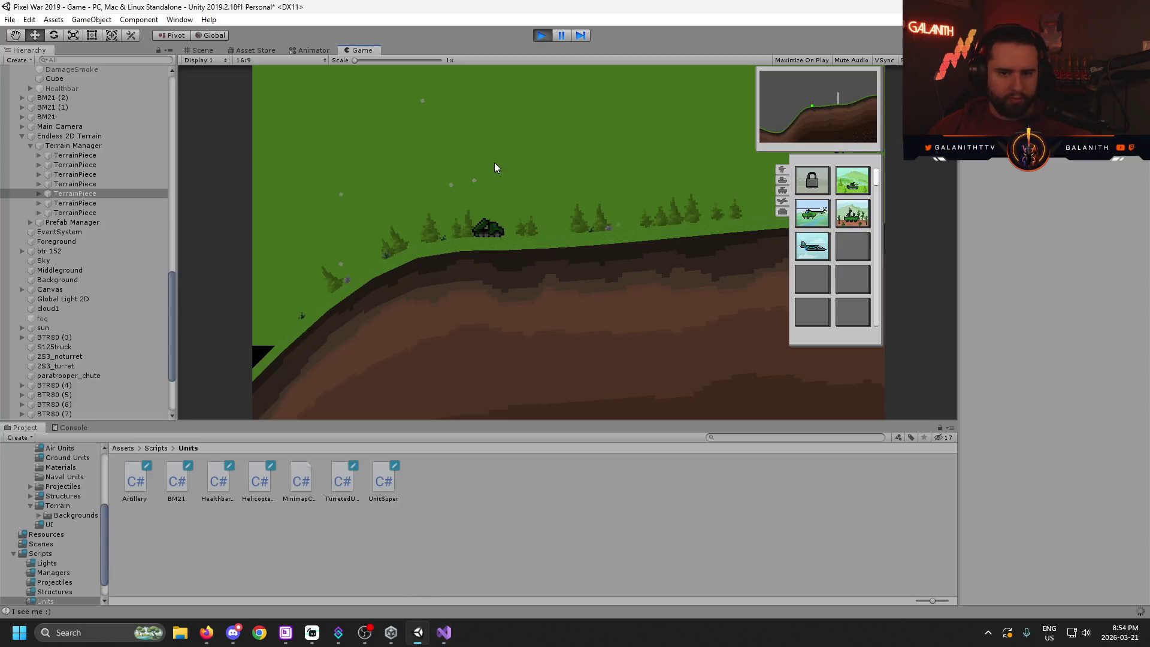
- Restart Play mode and survey the level in the Scene view with Terrain Manager selected
click(542, 36)
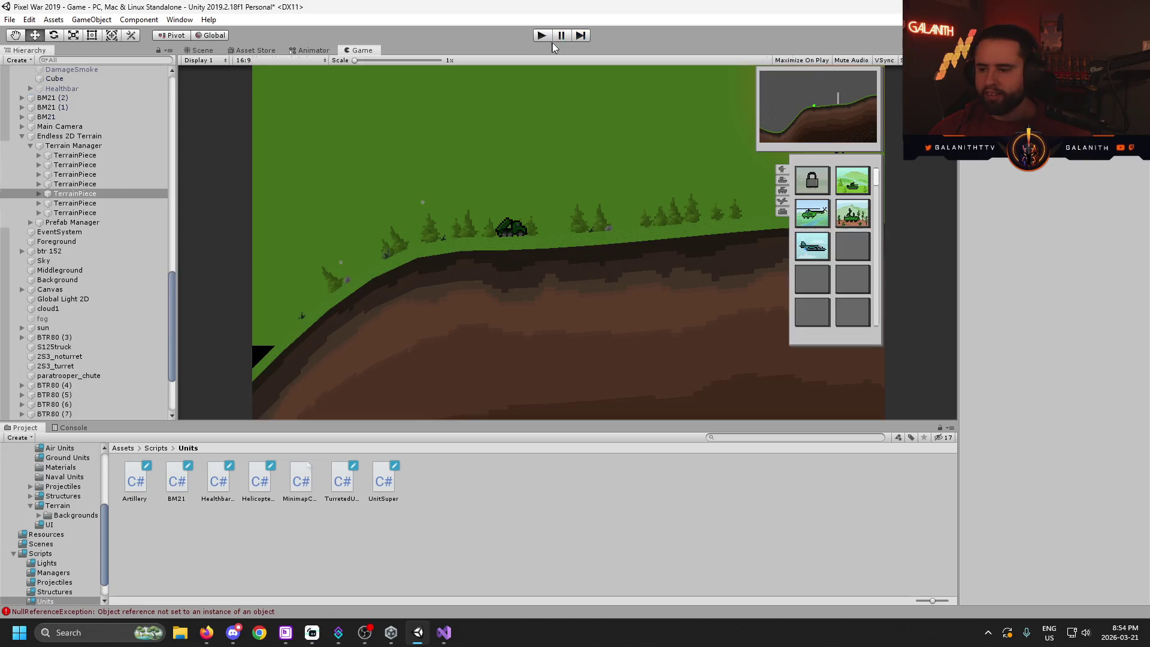
key(ctrl+p)
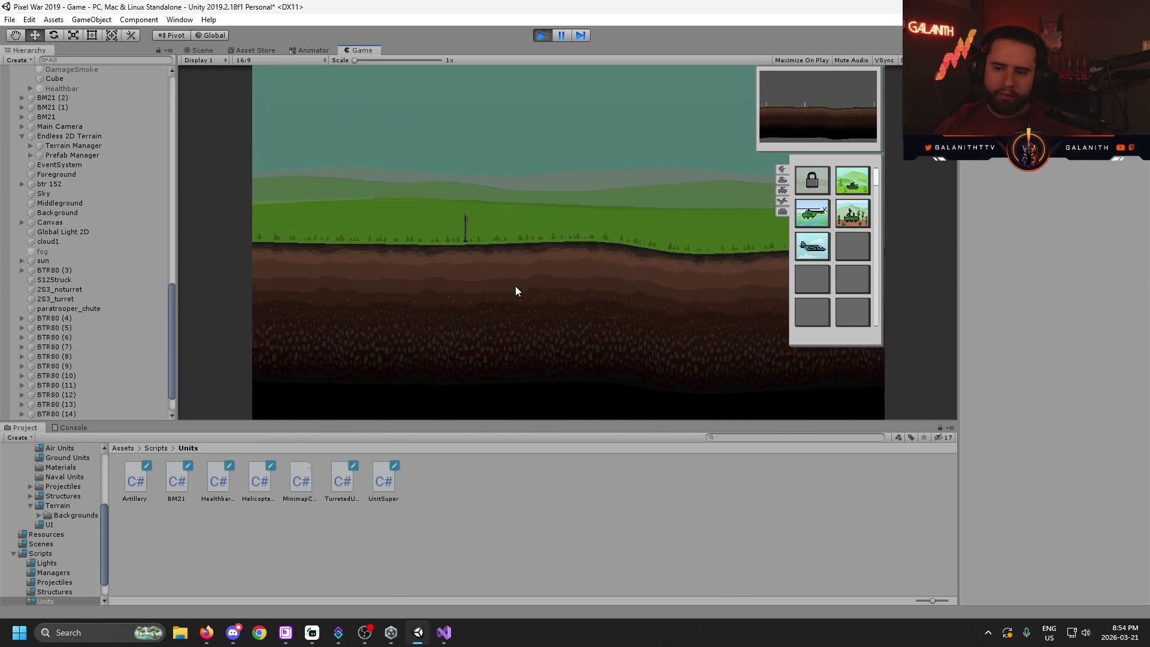
click(222, 50)
scroll(511, 183, down, 5)
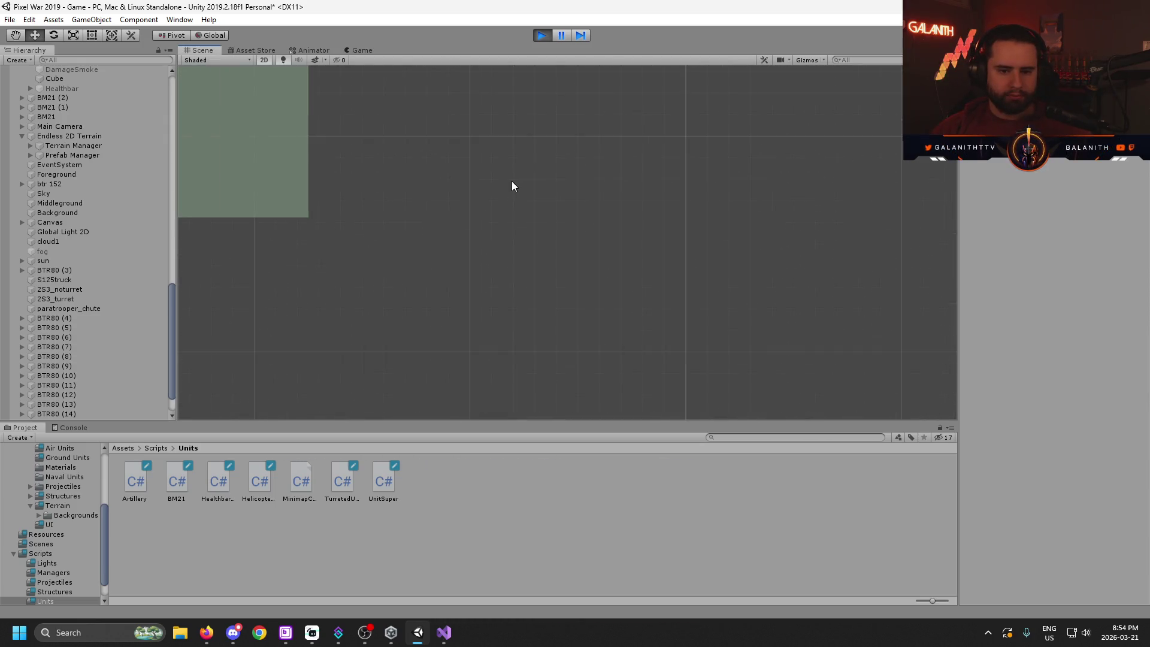
scroll(441, 293, up, 8)
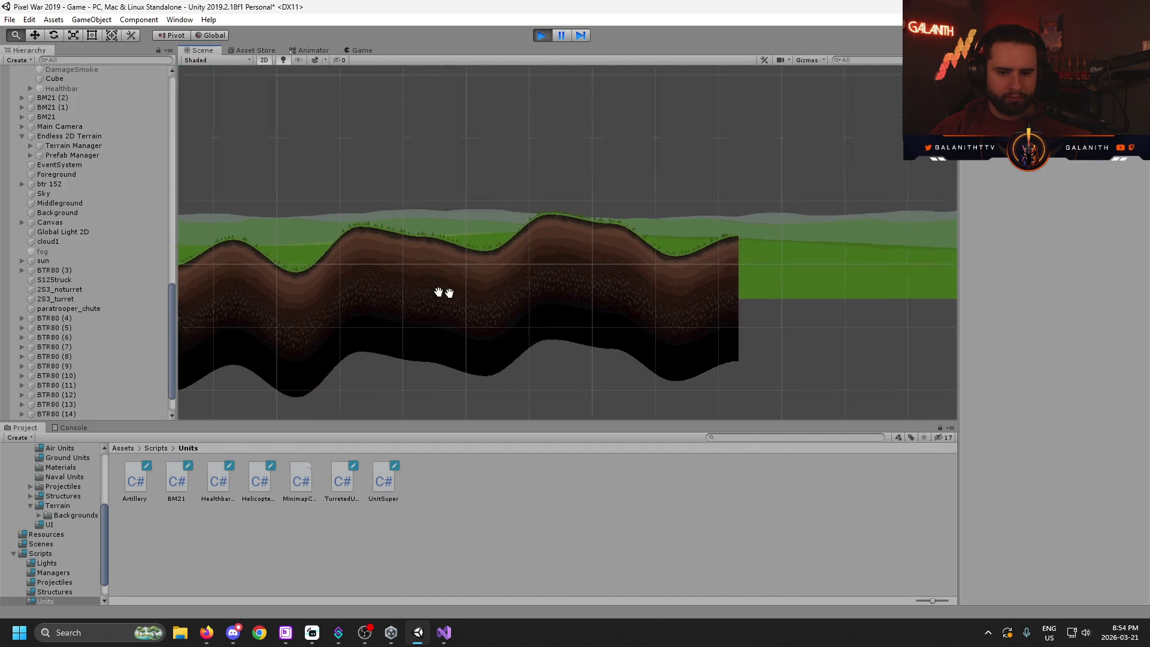
drag(445, 286, 512, 200)
scroll(98, 297, up, 8)
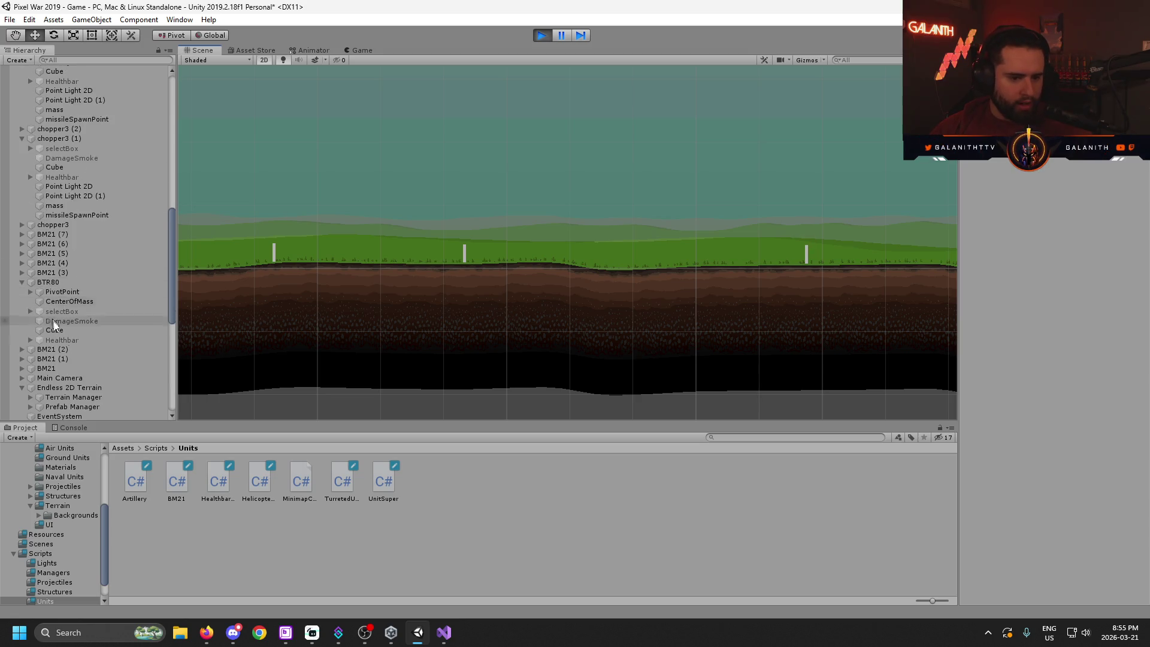
scroll(66, 359, down, 3)
click(61, 361)
mouse_move(337, 382)
mouse_down()
mouse_move(241, 290)
mouse_move(373, 310)
mouse_up()
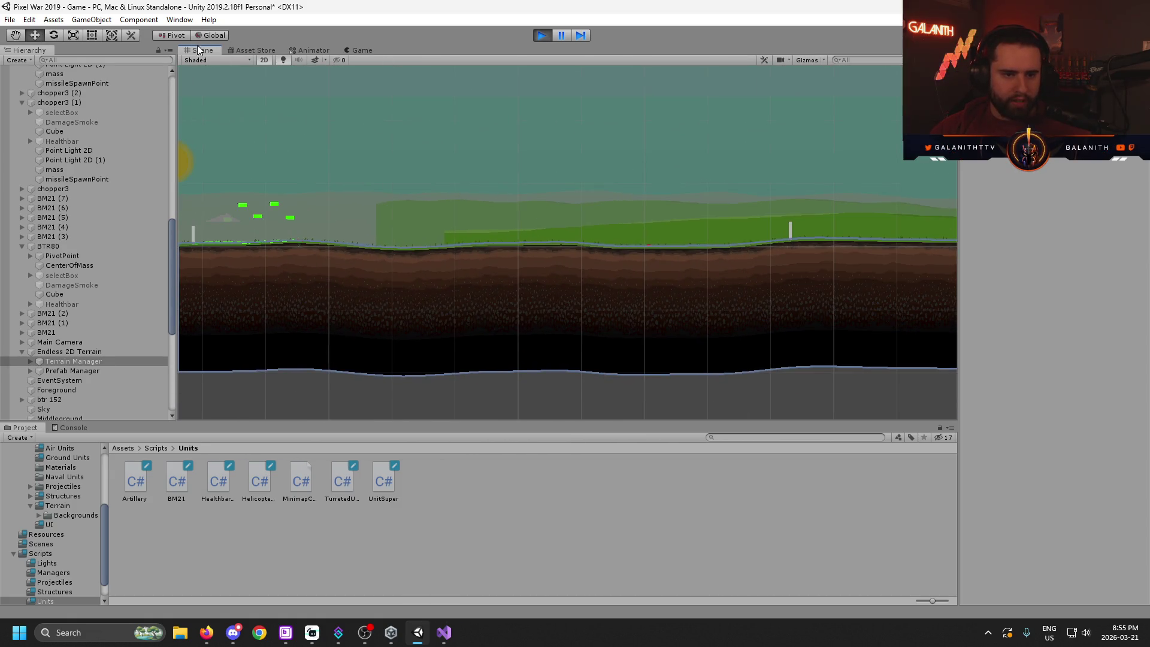
- Expand Terrain Manager and pan across its TerrainPiece children to the hilly sections
click(359, 50)
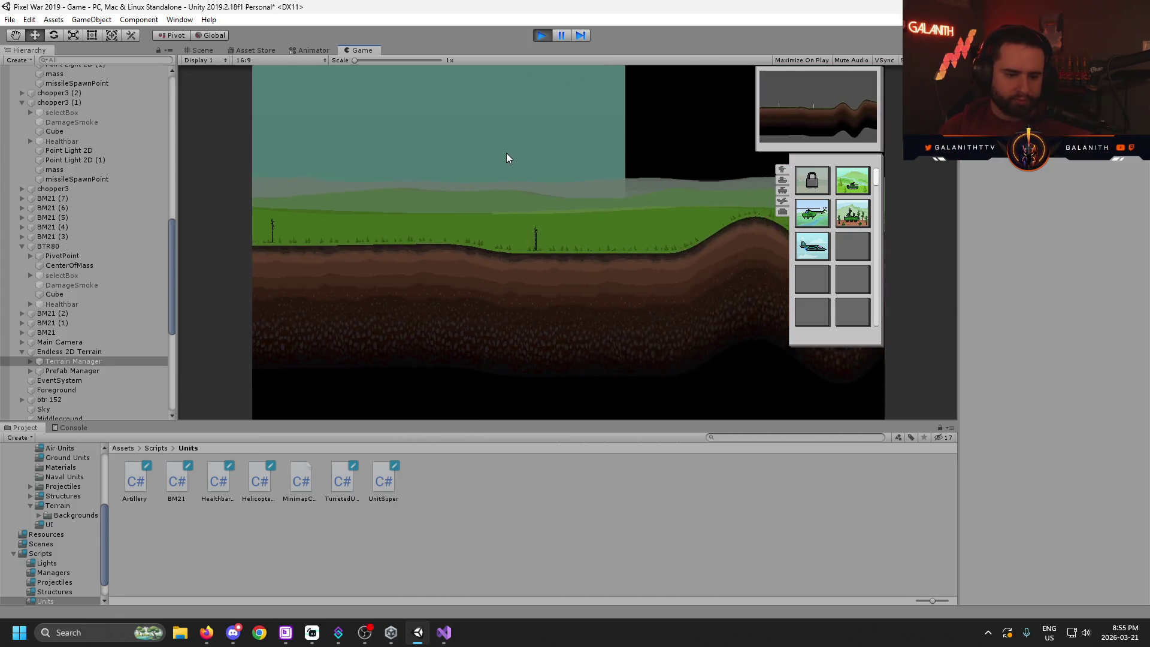
click(198, 50)
click(31, 361)
click(227, 358)
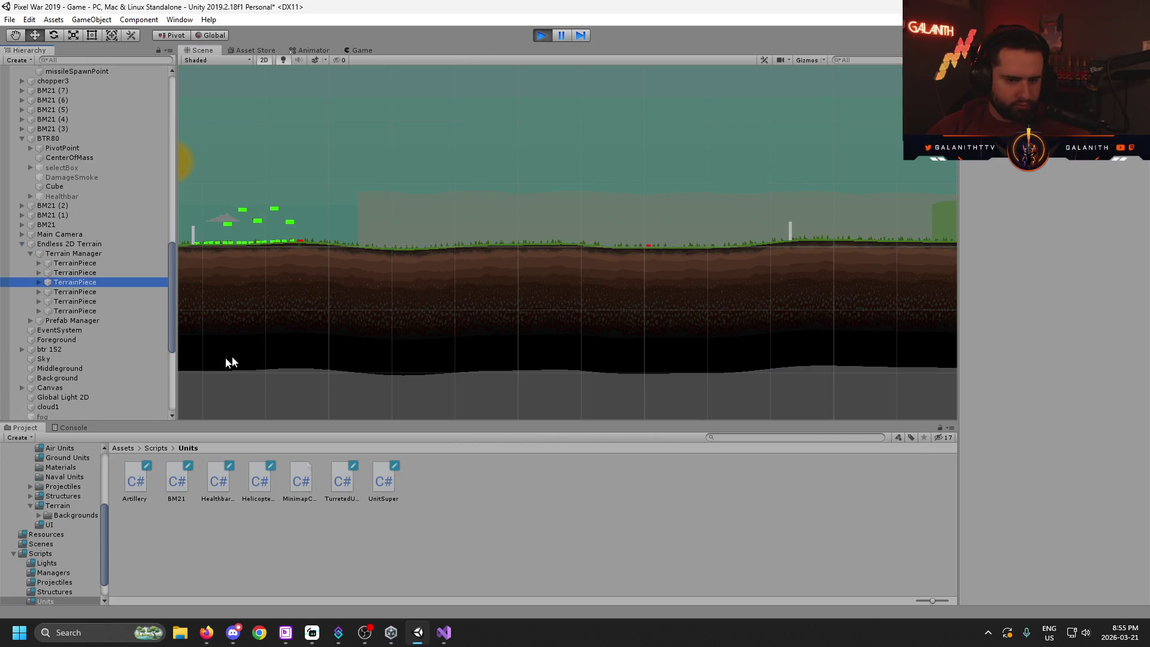
mouse_move(603, 294)
mouse_down()
mouse_move(385, 321)
mouse_move(650, 328)
mouse_move(580, 308)
mouse_move(698, 296)
mouse_move(478, 303)
mouse_up()
drag(422, 215, 579, 272)
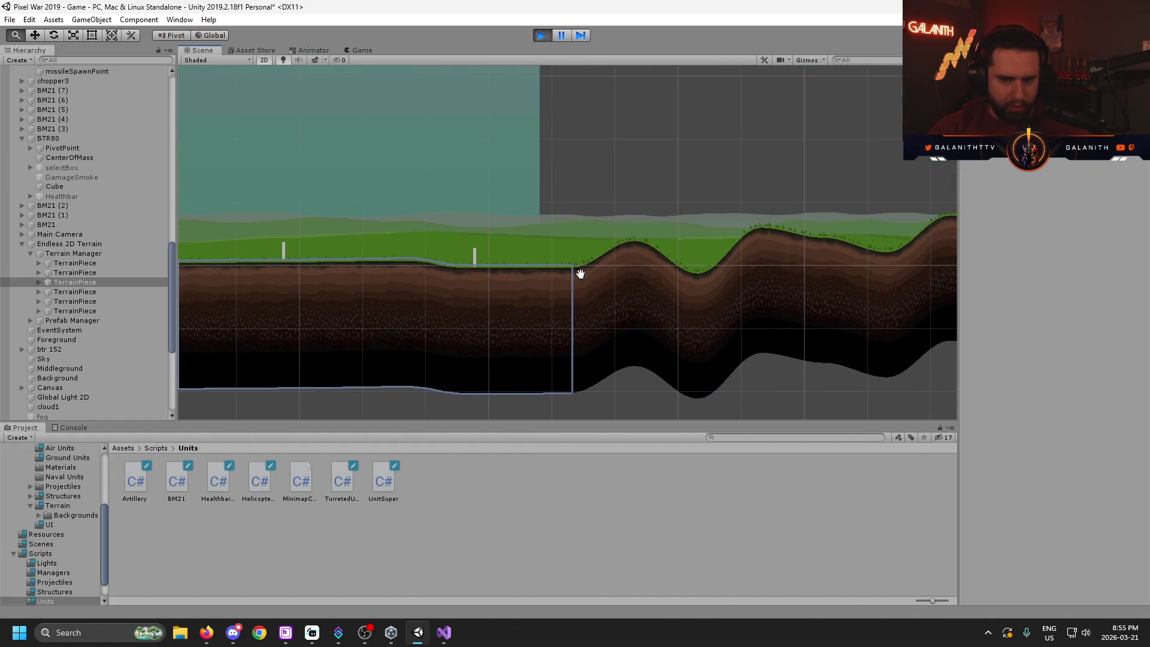
drag(315, 202, 418, 229)
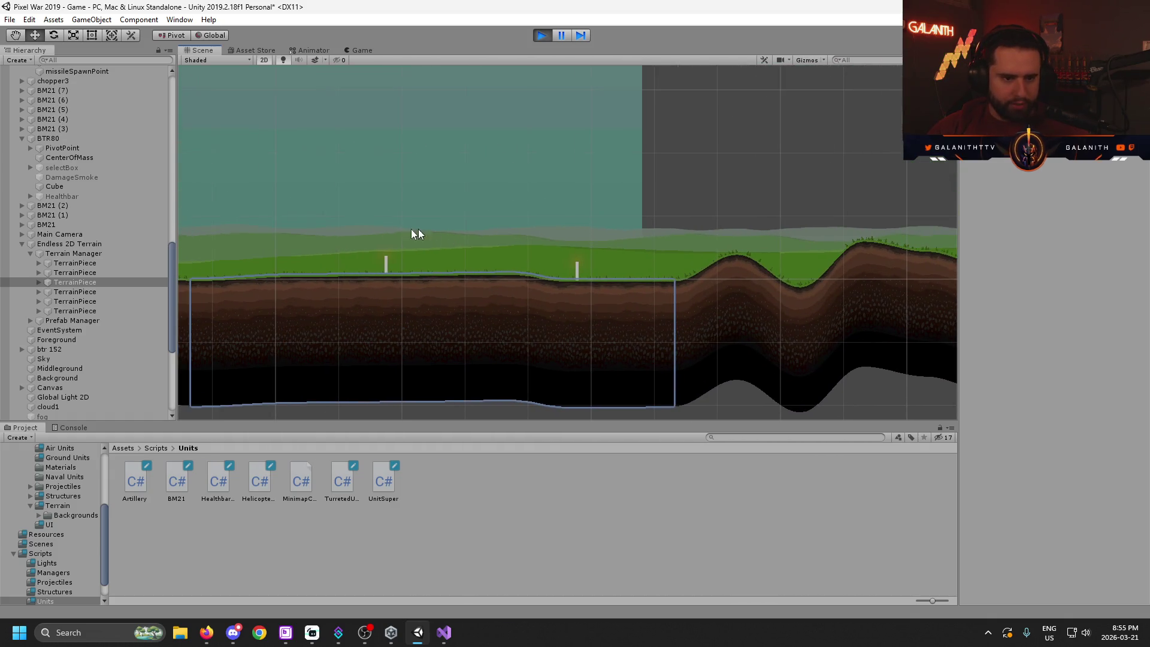
- Frame the BM21 (3) unit, then select the third terrain piece
double_click(57, 129)
scroll(663, 245, down, 3)
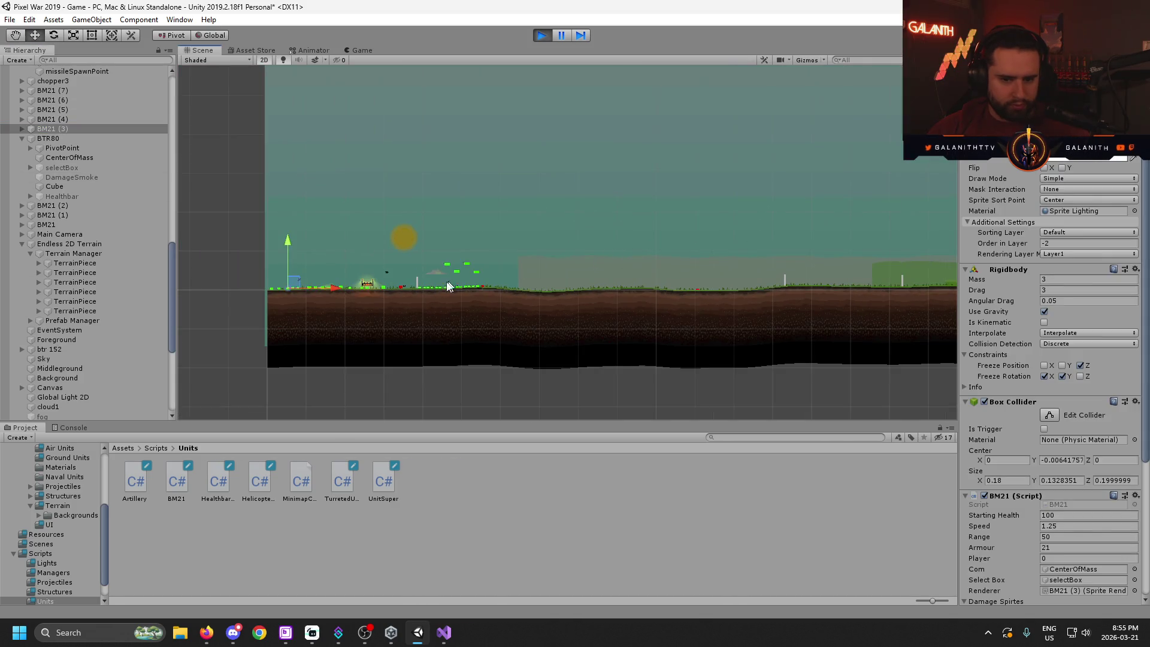
scroll(778, 240, up, 3)
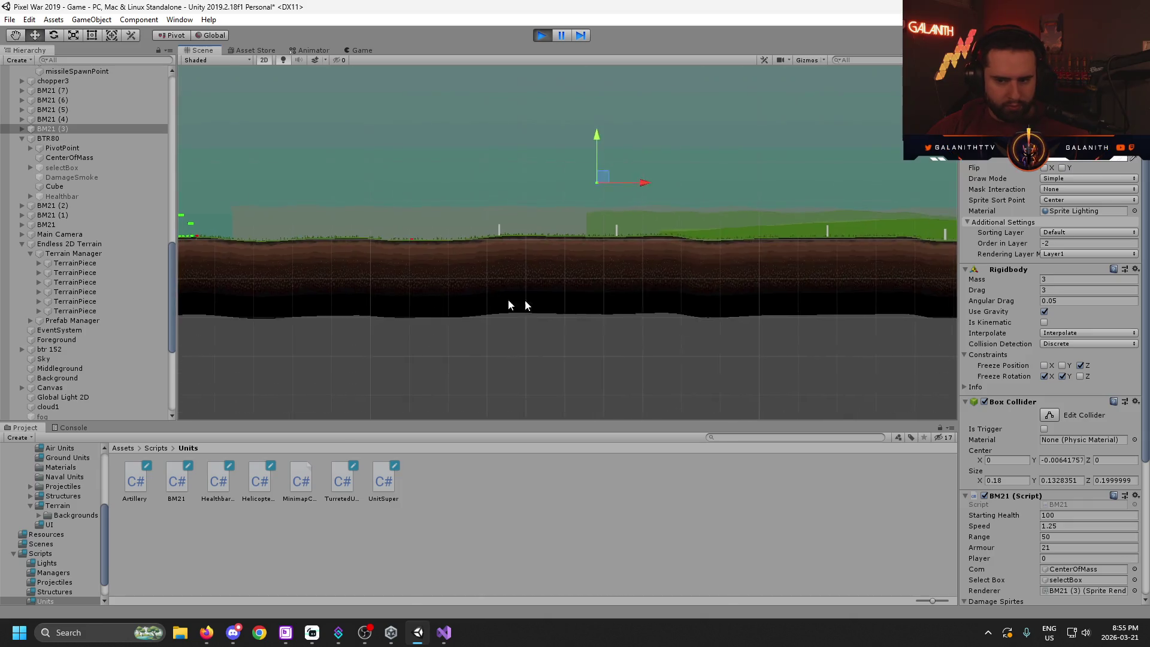
drag(779, 240, 579, 282)
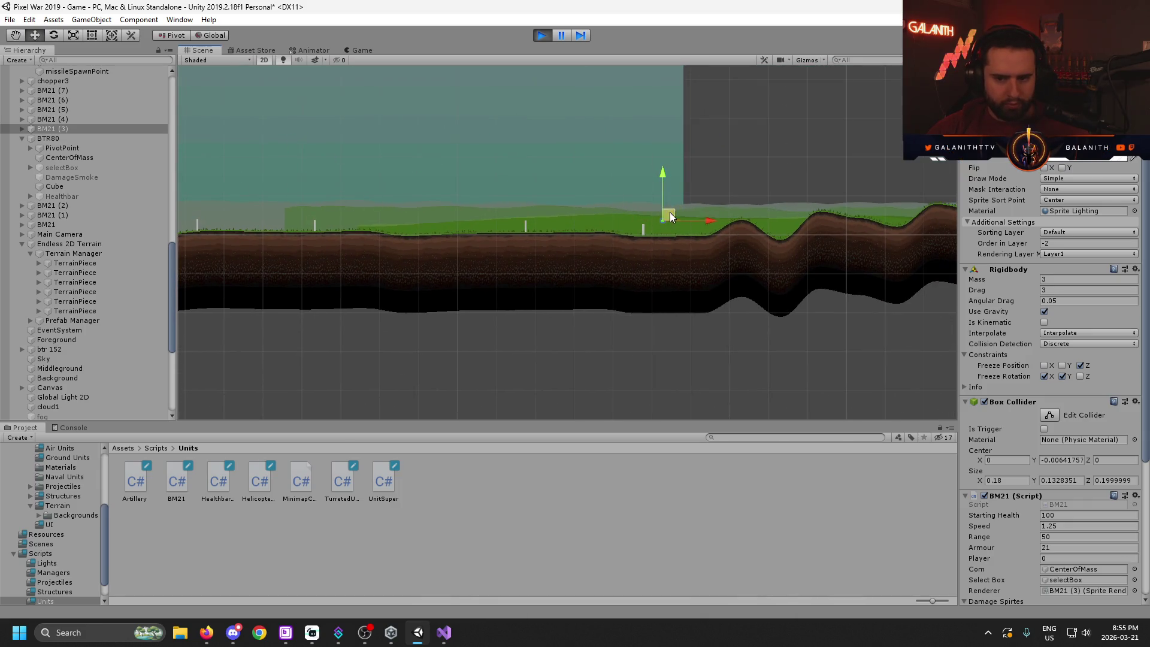
click(90, 282)
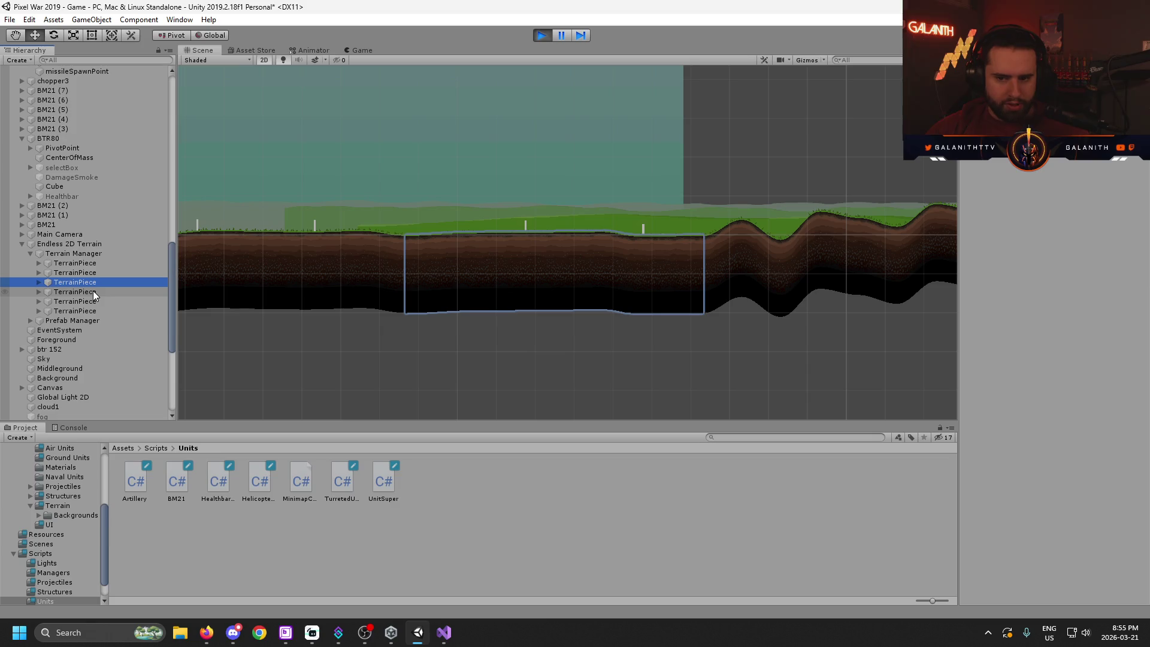
click(360, 51)
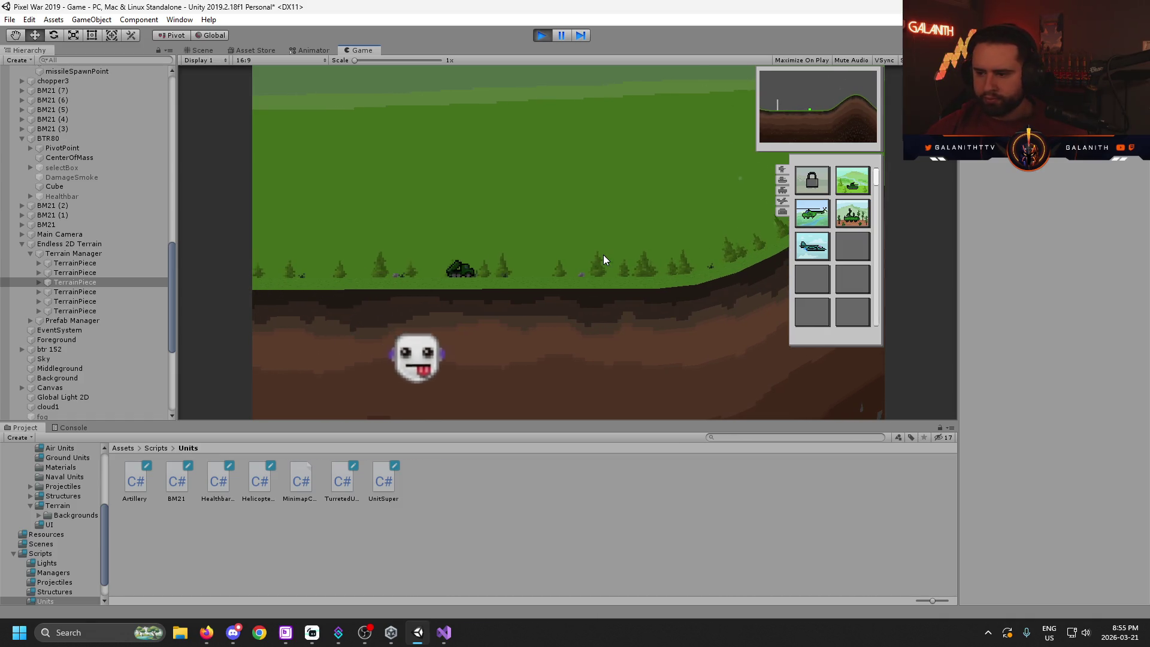
- Select the tank and order it left, then back up the right slope
drag(400, 357, 592, 228)
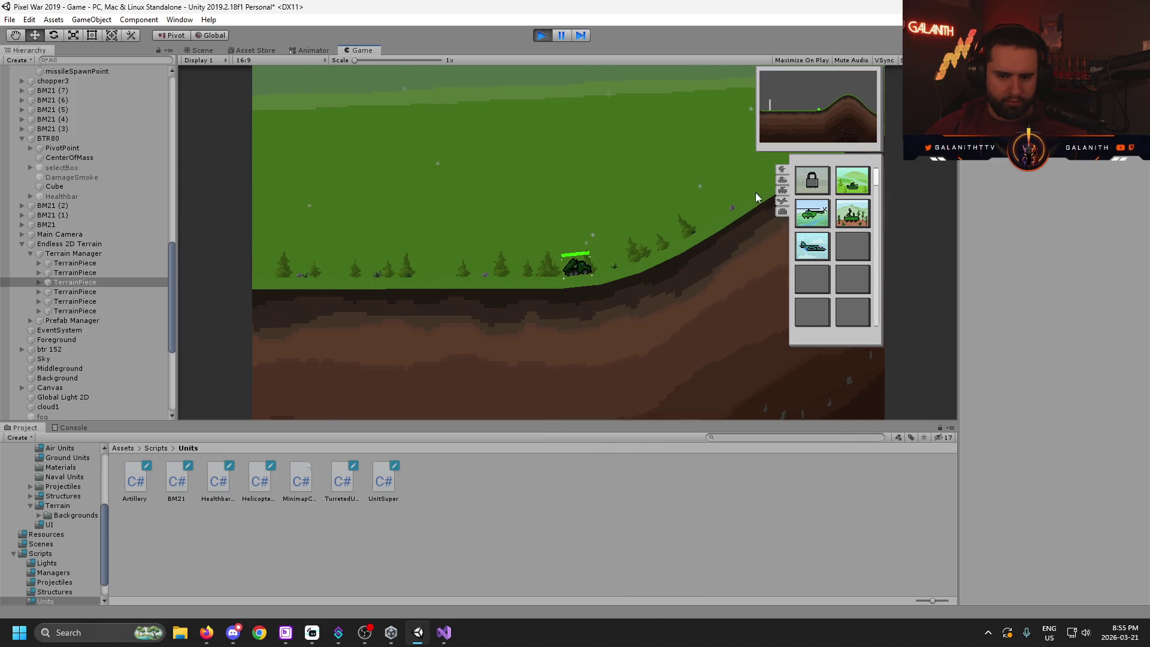
right_click(477, 258)
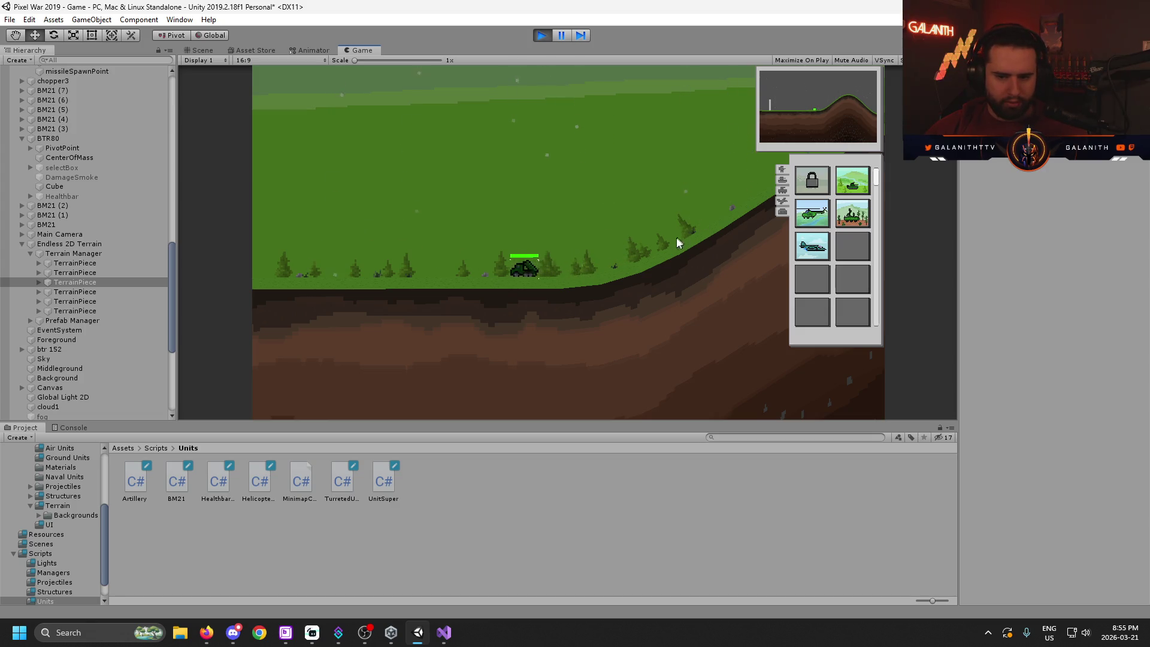
right_click(646, 249)
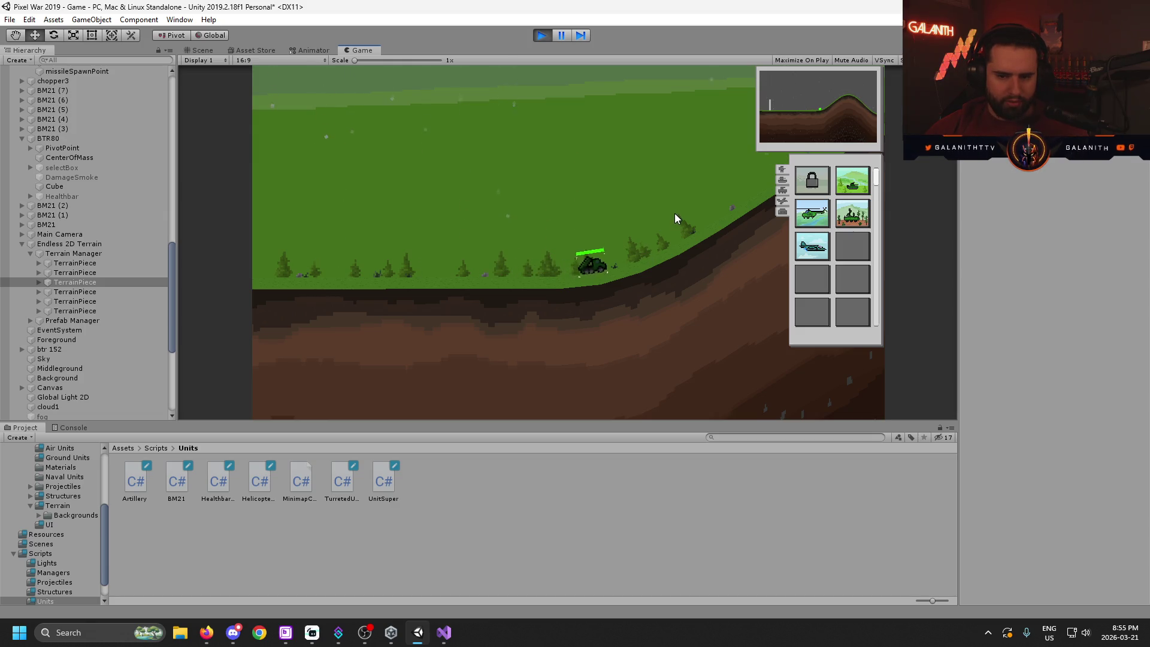
- Check the else branch of the move code in Artillery.cs
click(444, 633)
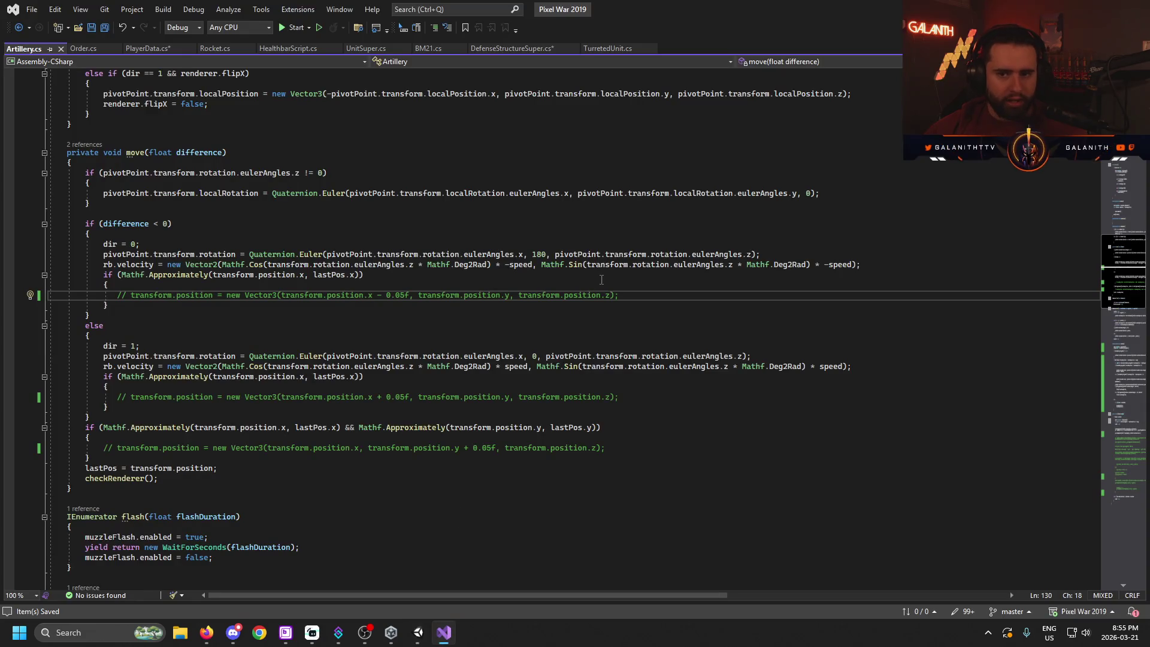
click(552, 336)
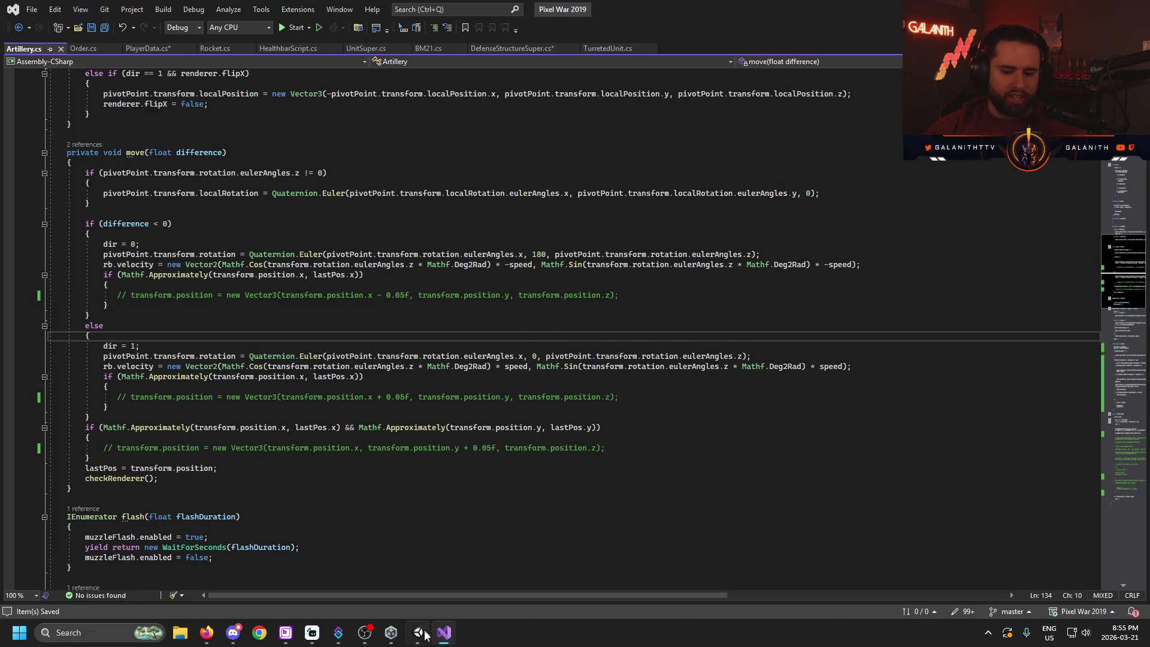
click(423, 633)
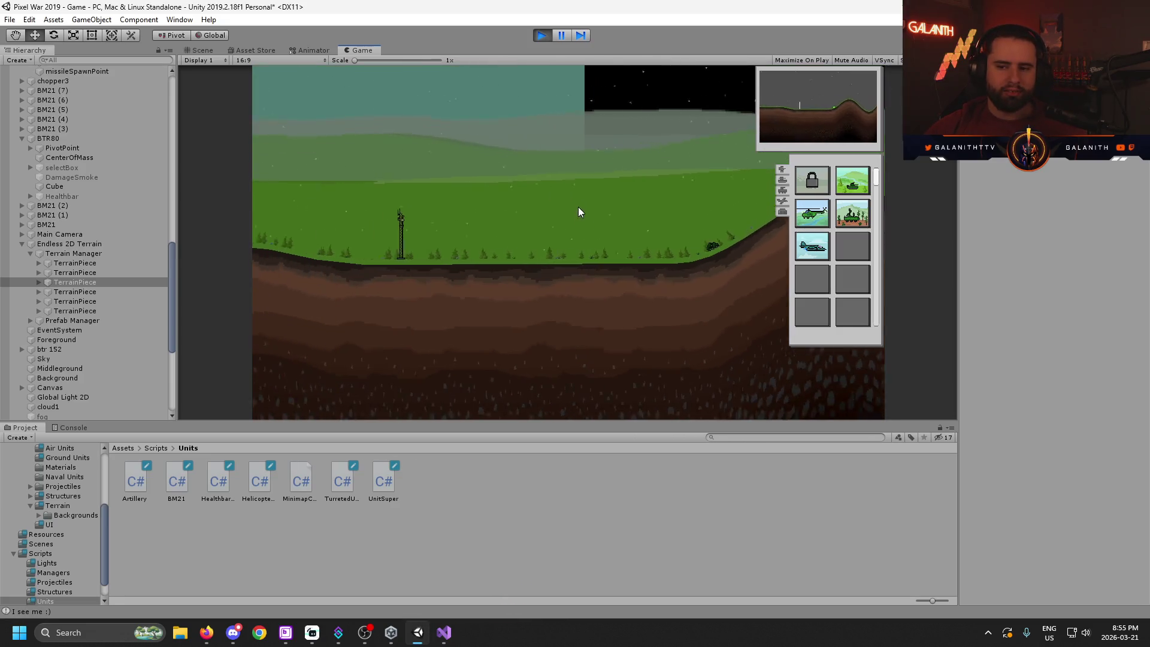
- Drag the pion unit farther right along the terrain in the Scene view and frame it
scroll(103, 235, up, 10)
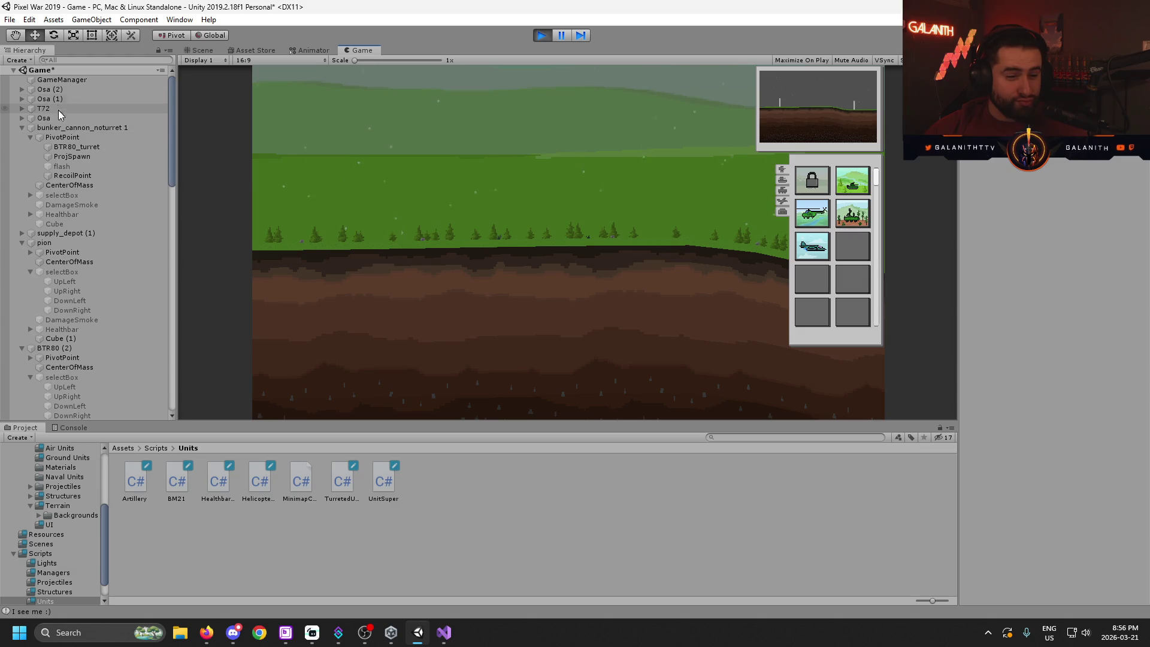
click(73, 242)
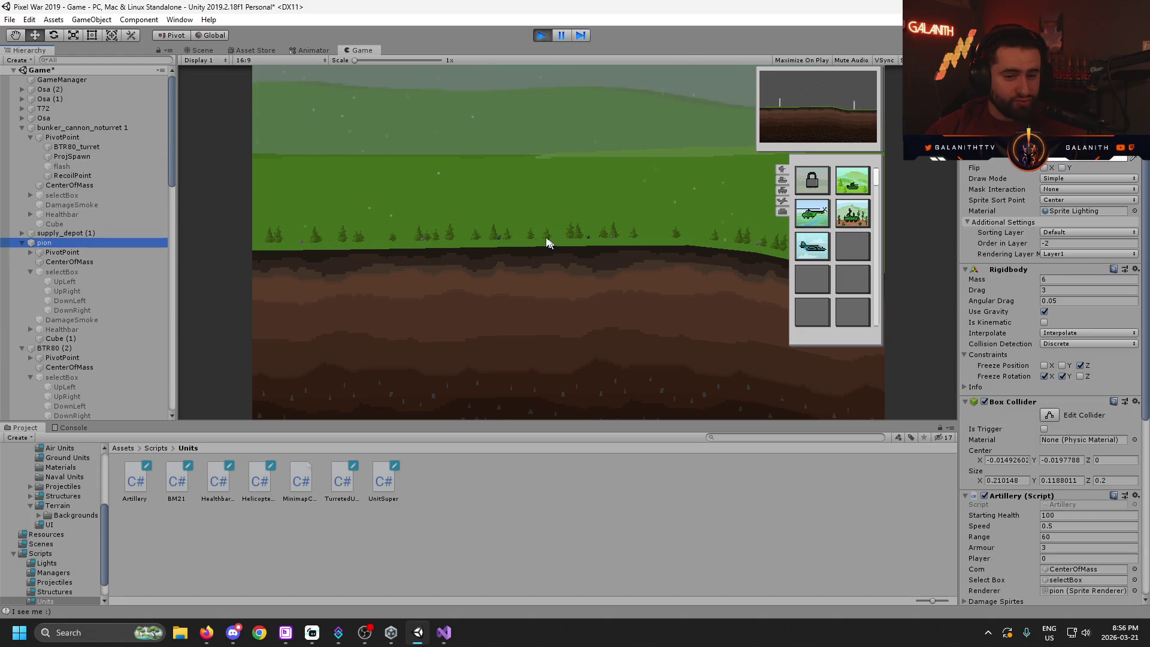
key(ctrl+1)
drag(354, 274, 912, 247)
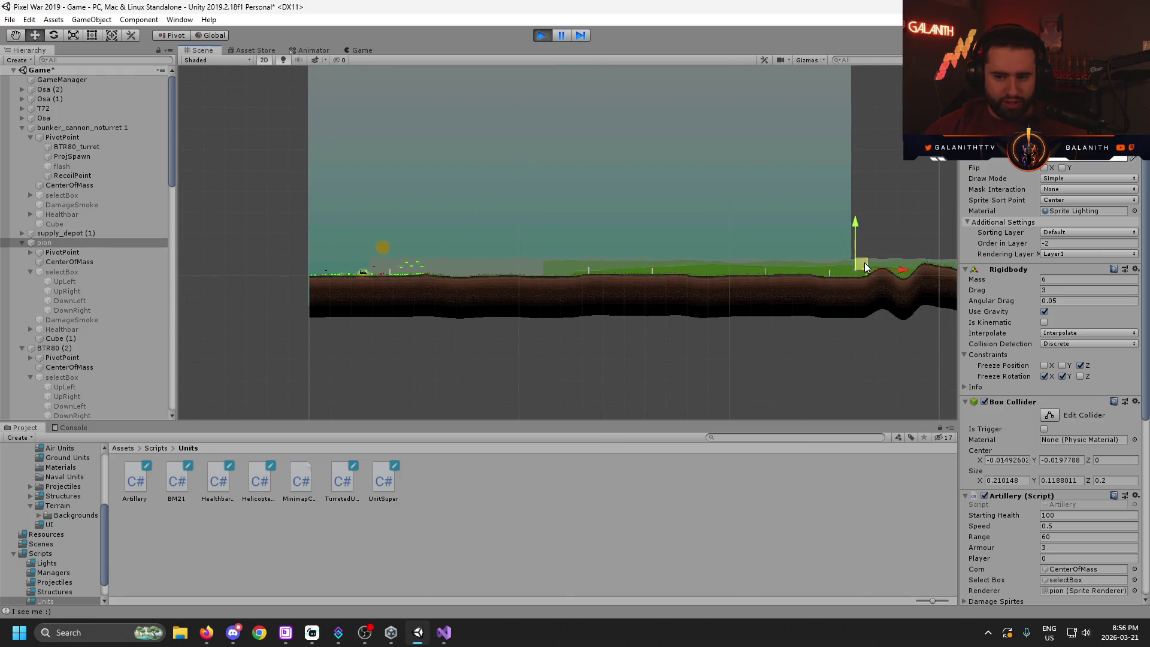
key(f)
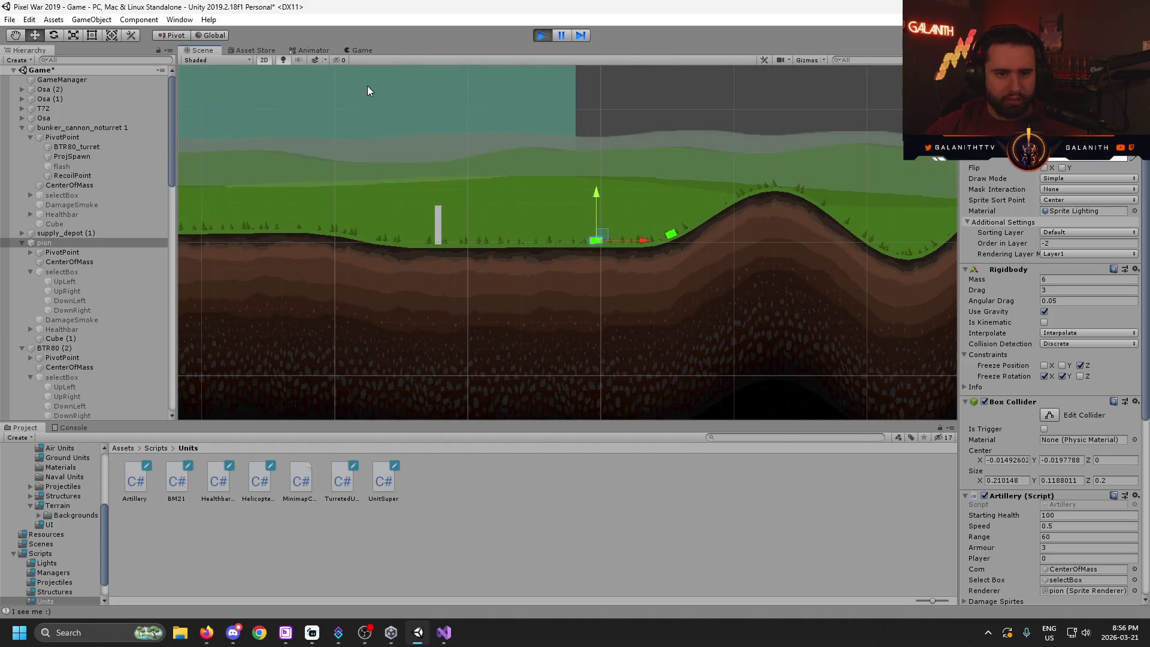
scroll(745, 218, up, 4)
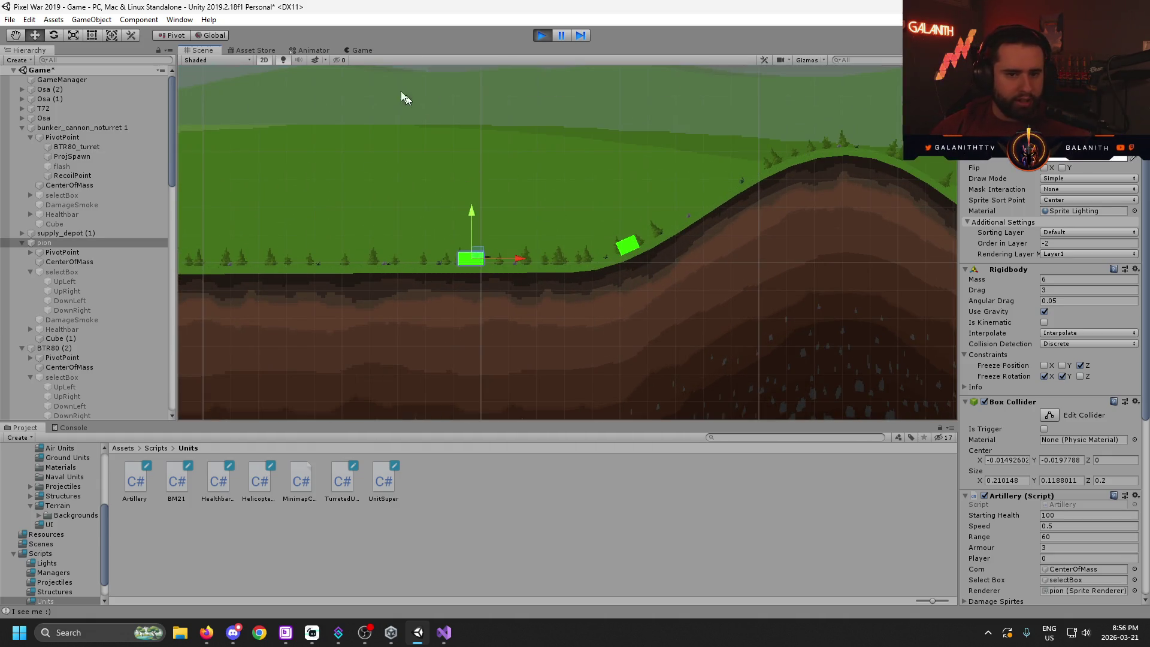
- Check the pion's new position in the running game, then go back to the scene
click(357, 49)
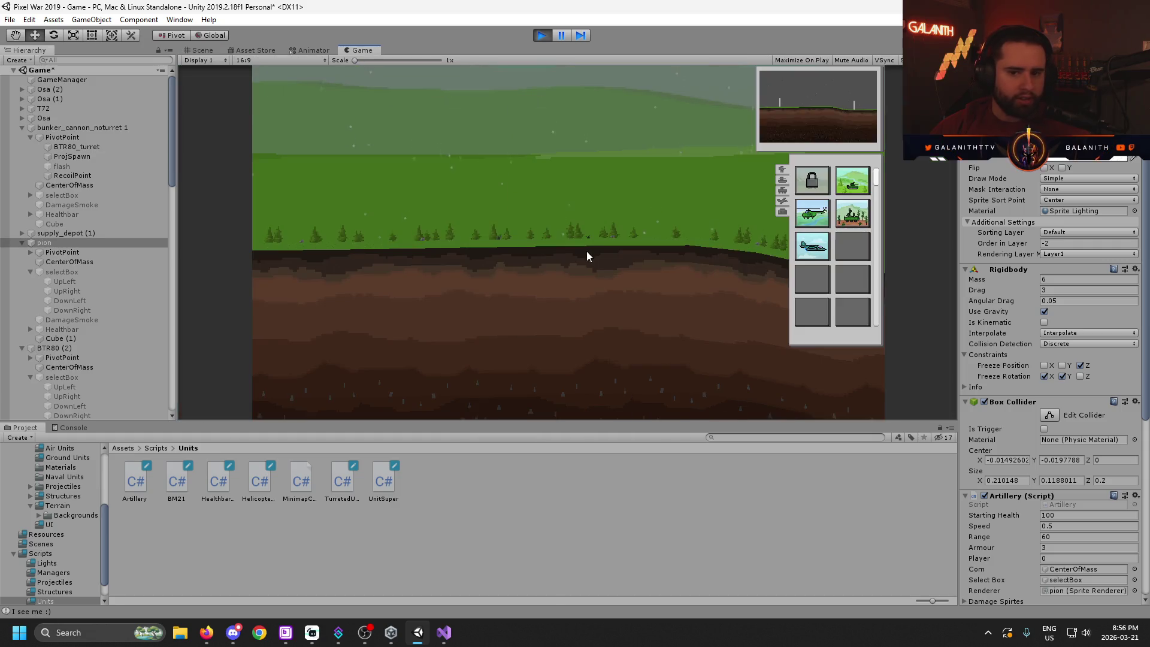
scroll(596, 281, up, 3)
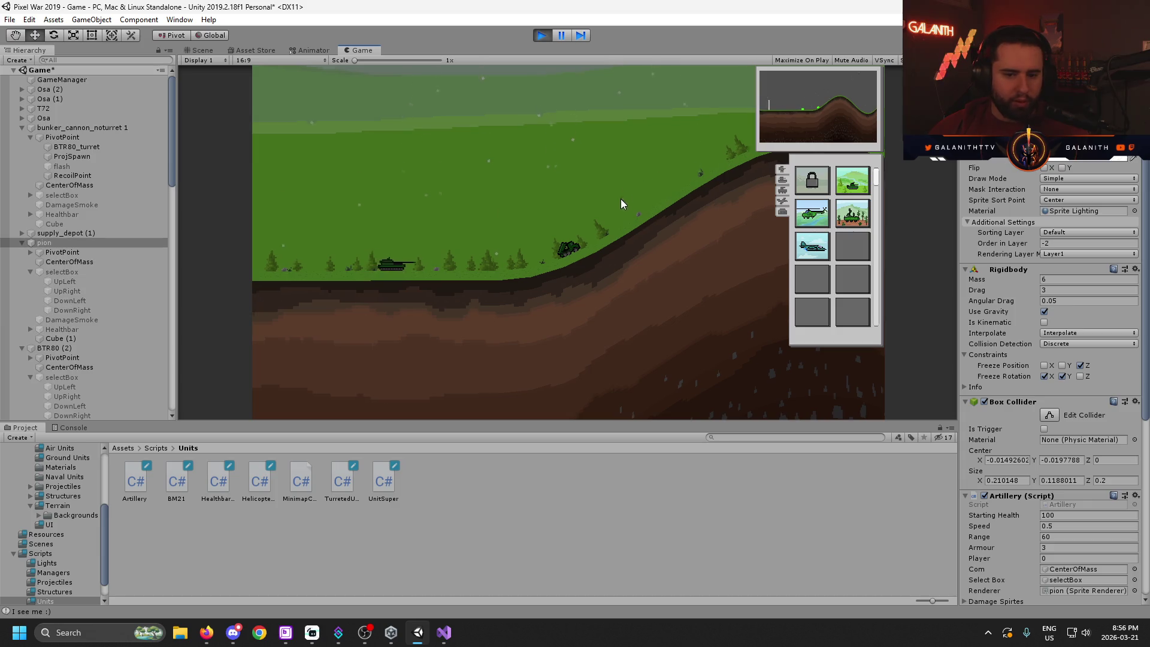
scroll(627, 232, up, 4)
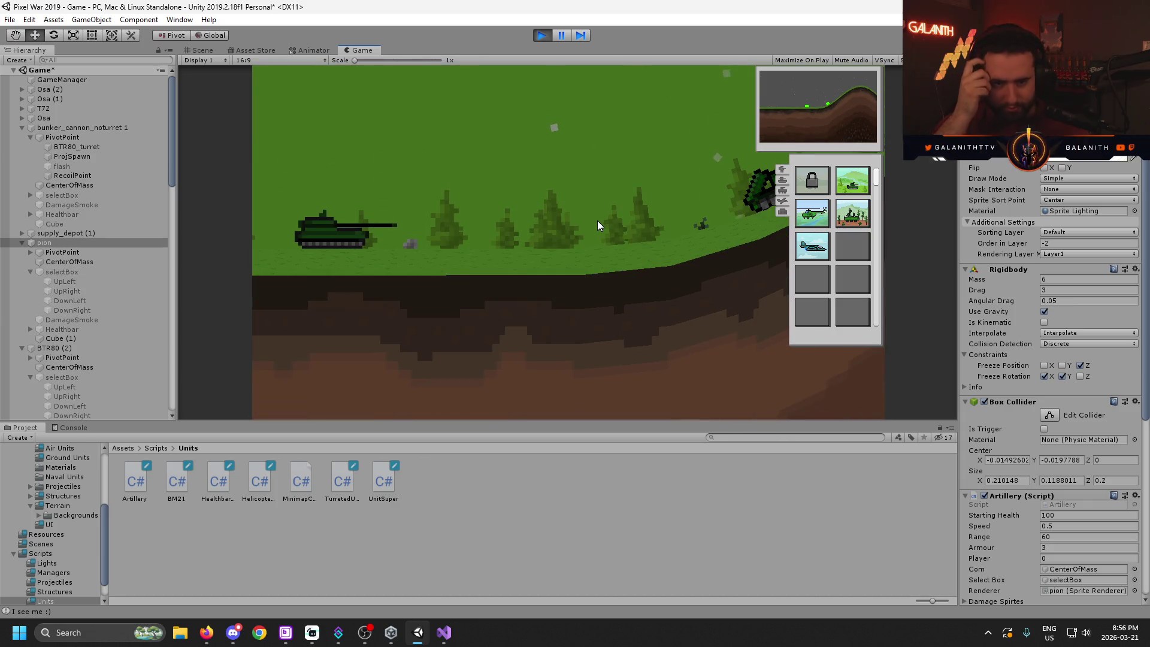
scroll(598, 225, down, 2)
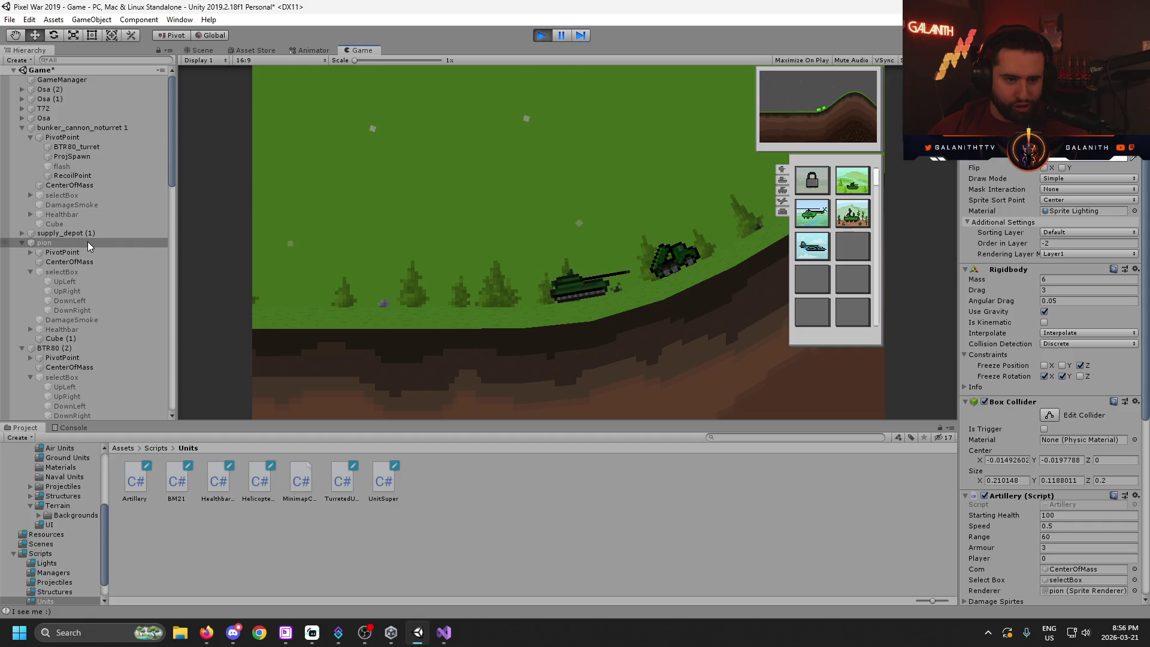
click(197, 51)
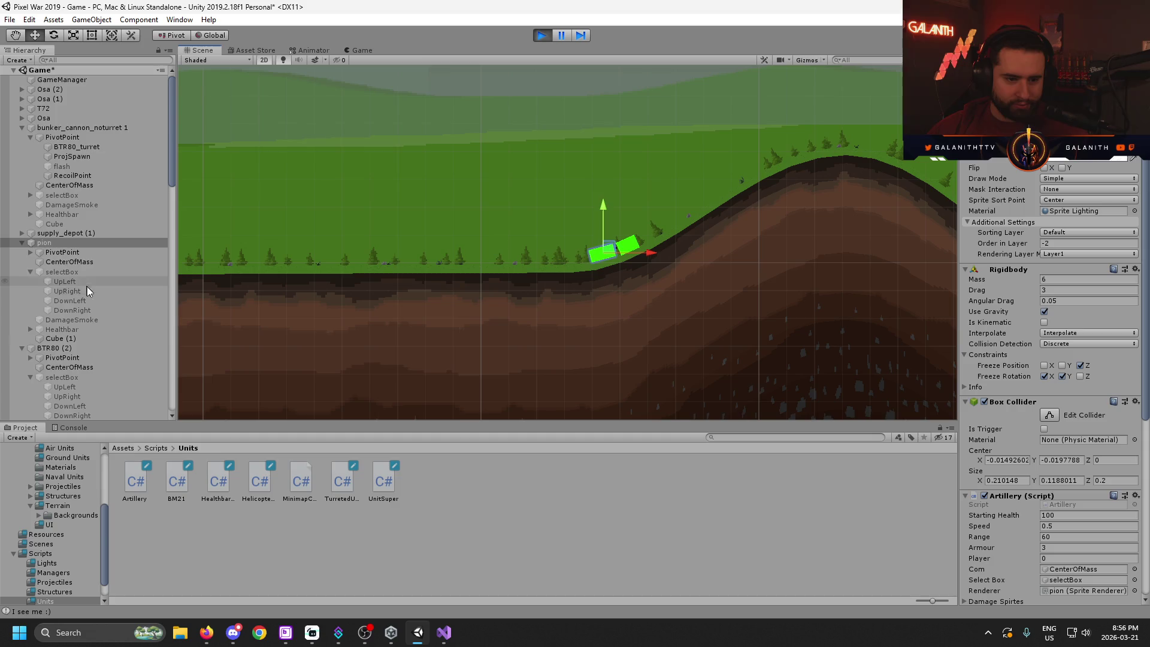
- Select two TerrainPiece sections under Endless 2D Terrain to see their outlines
scroll(107, 252, down, 15)
click(99, 302)
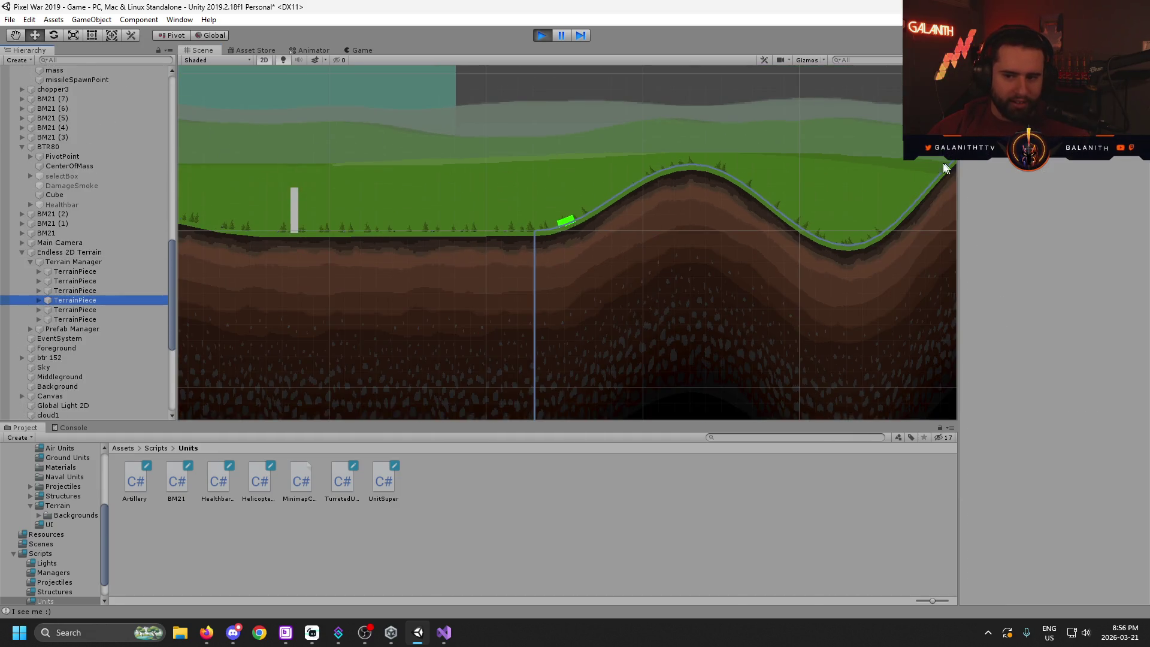
scroll(418, 268, down, 3)
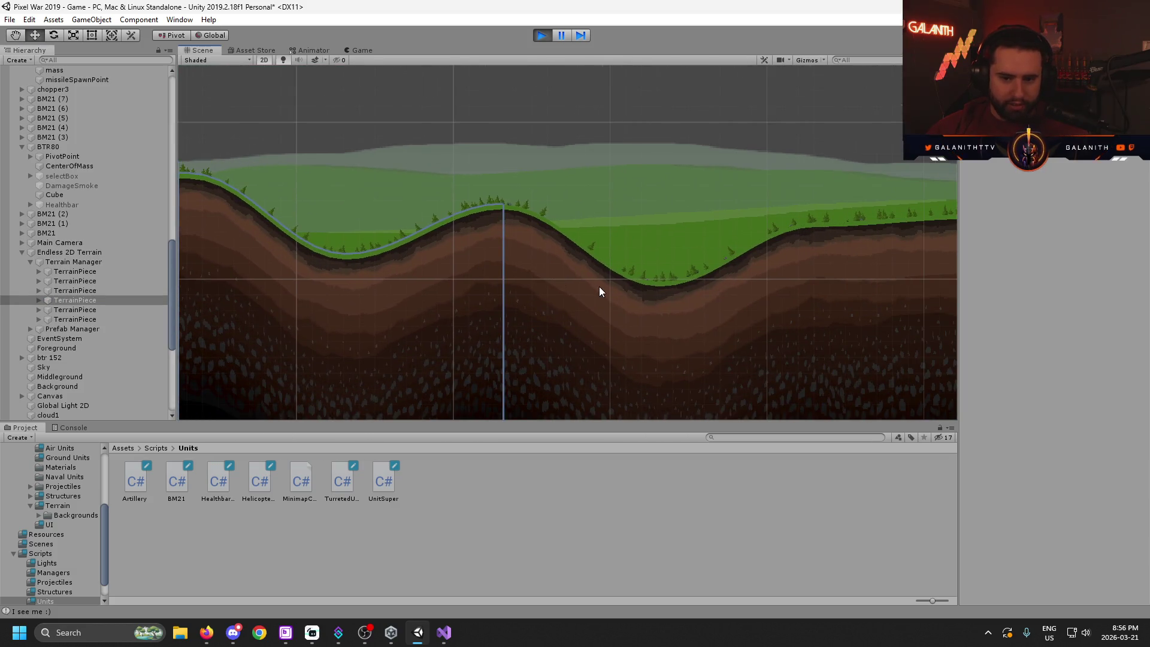
click(102, 314)
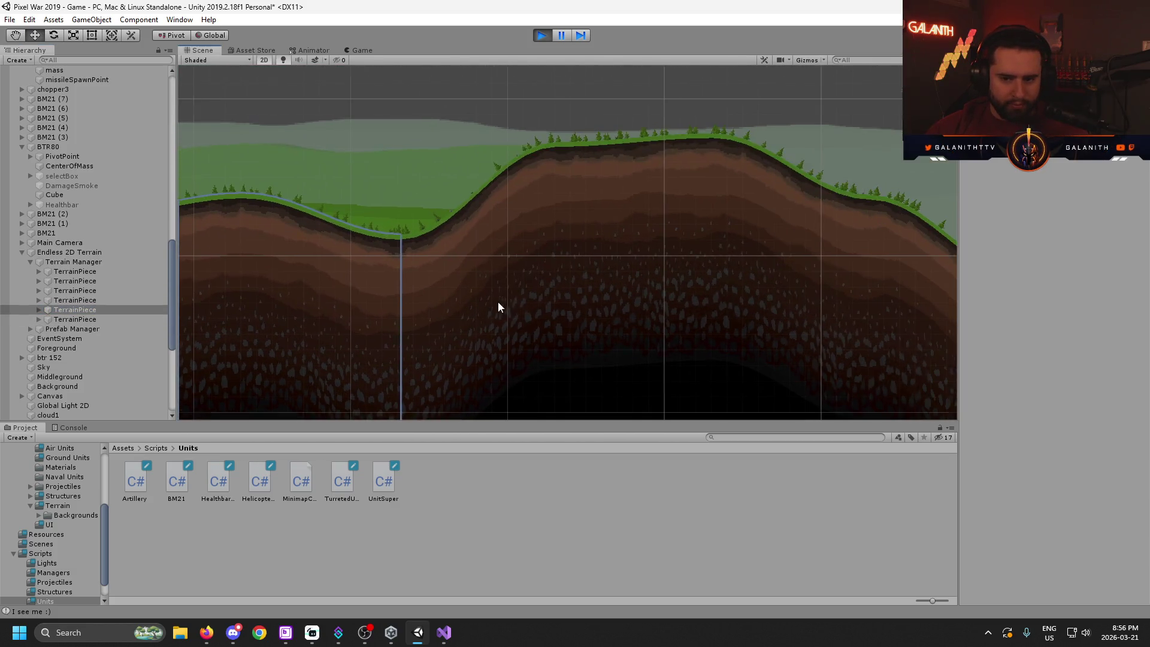
key(ctrl+2)
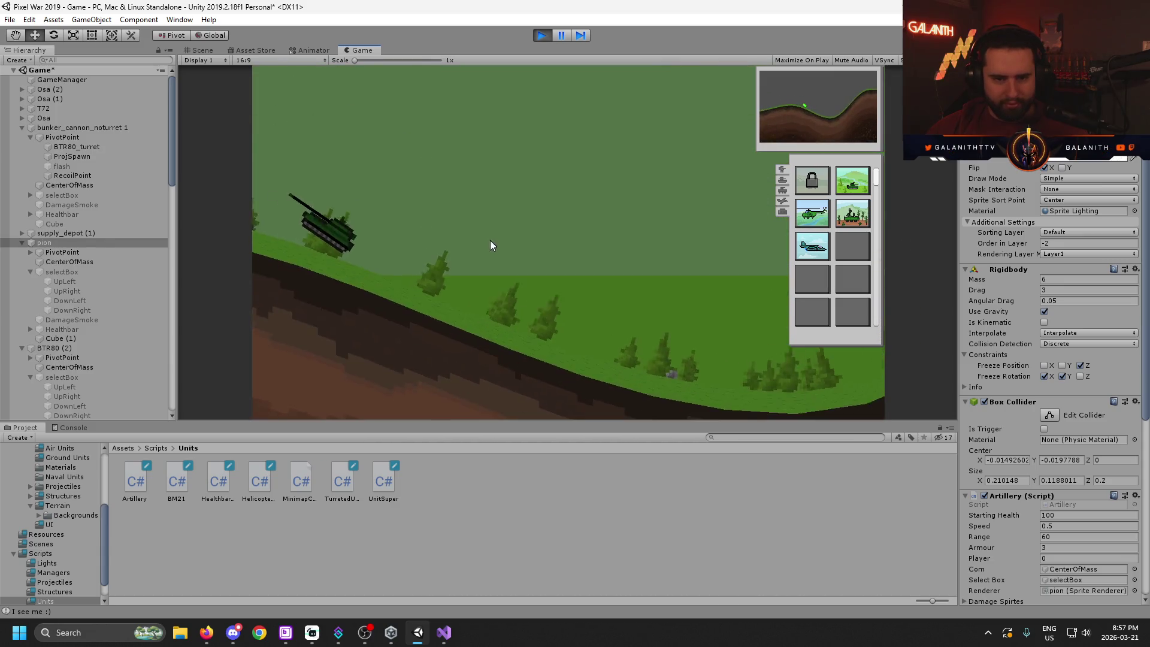
- Click the tank, box-select it, then click empty ground to deselect it
click(389, 251)
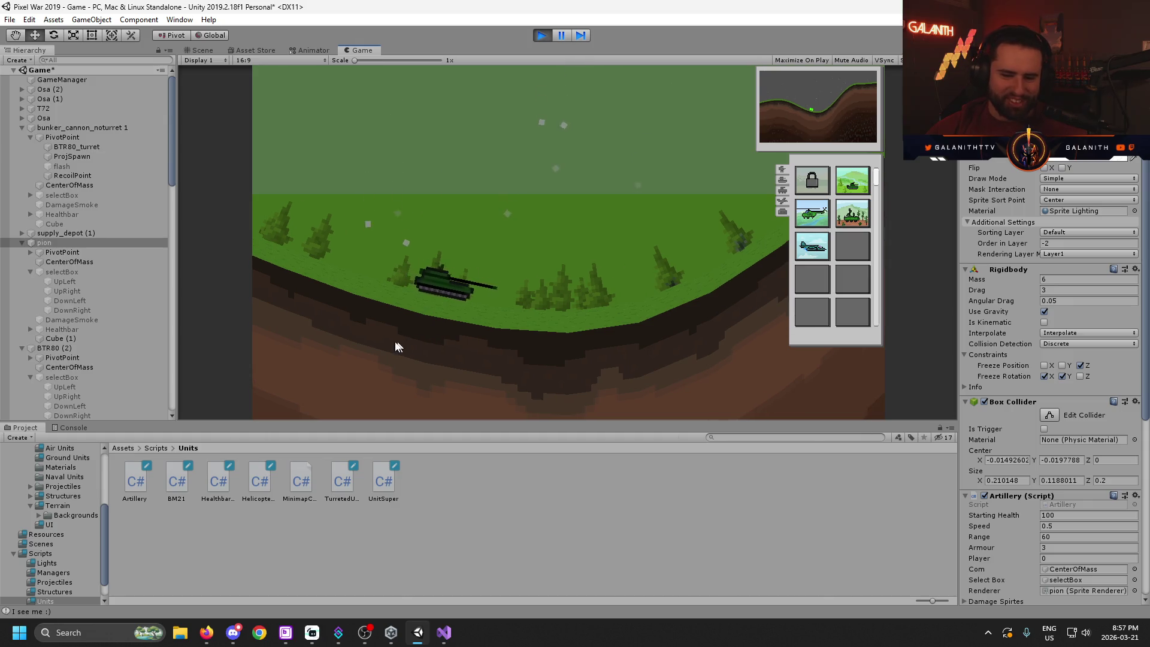
drag(398, 341, 586, 223)
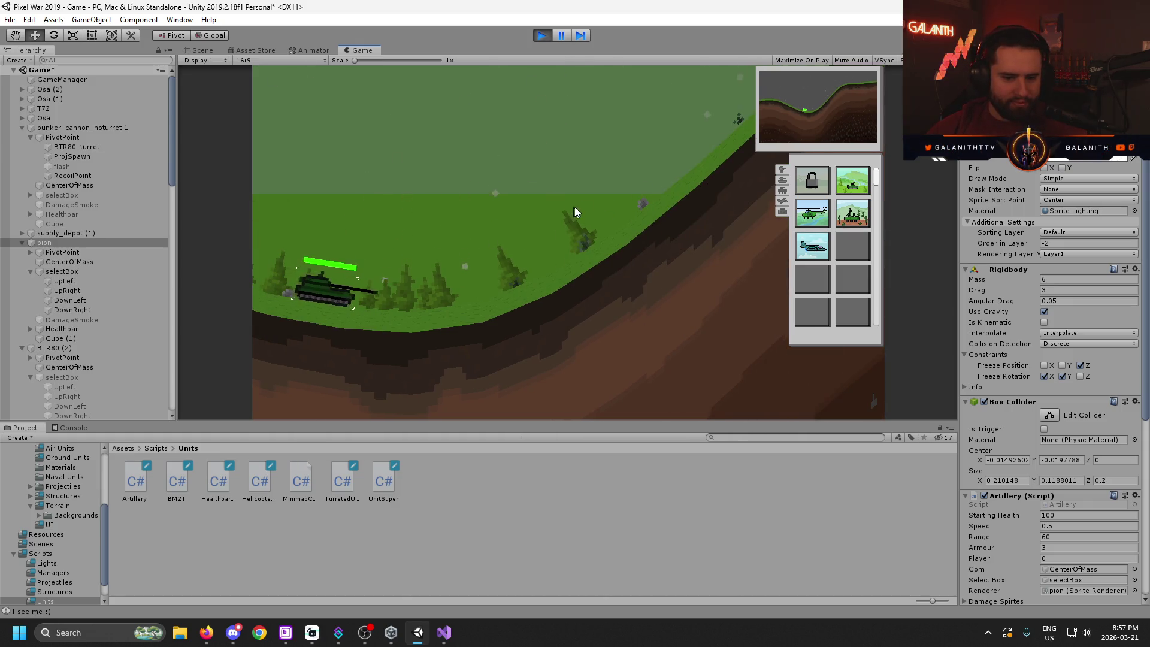
click(658, 136)
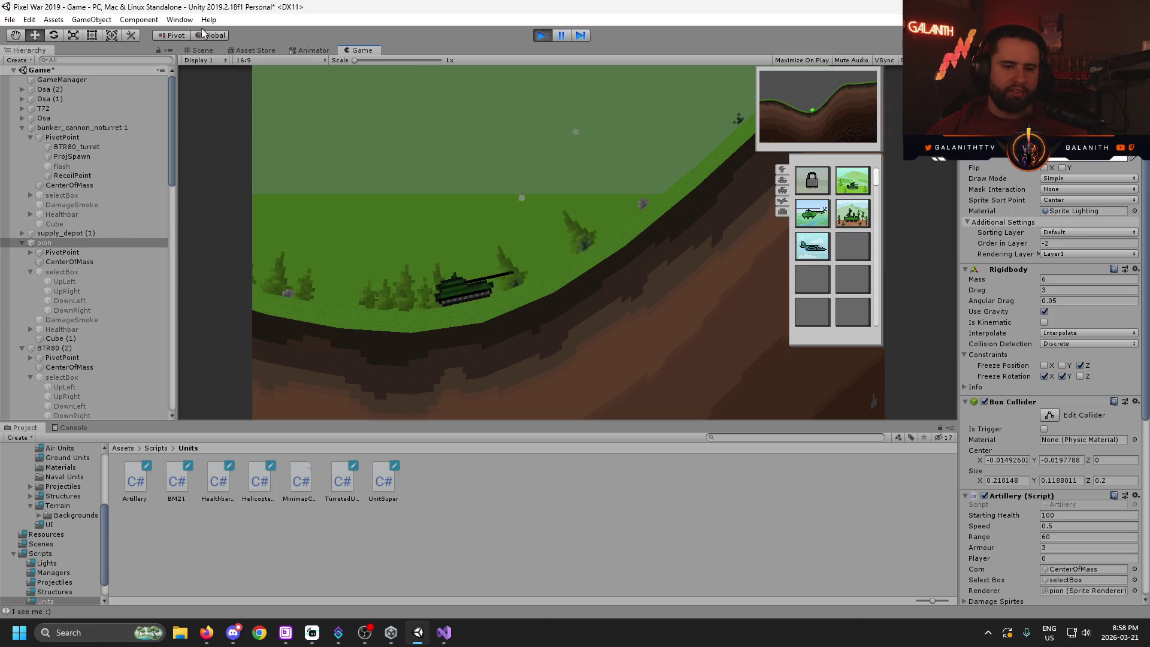
click(202, 50)
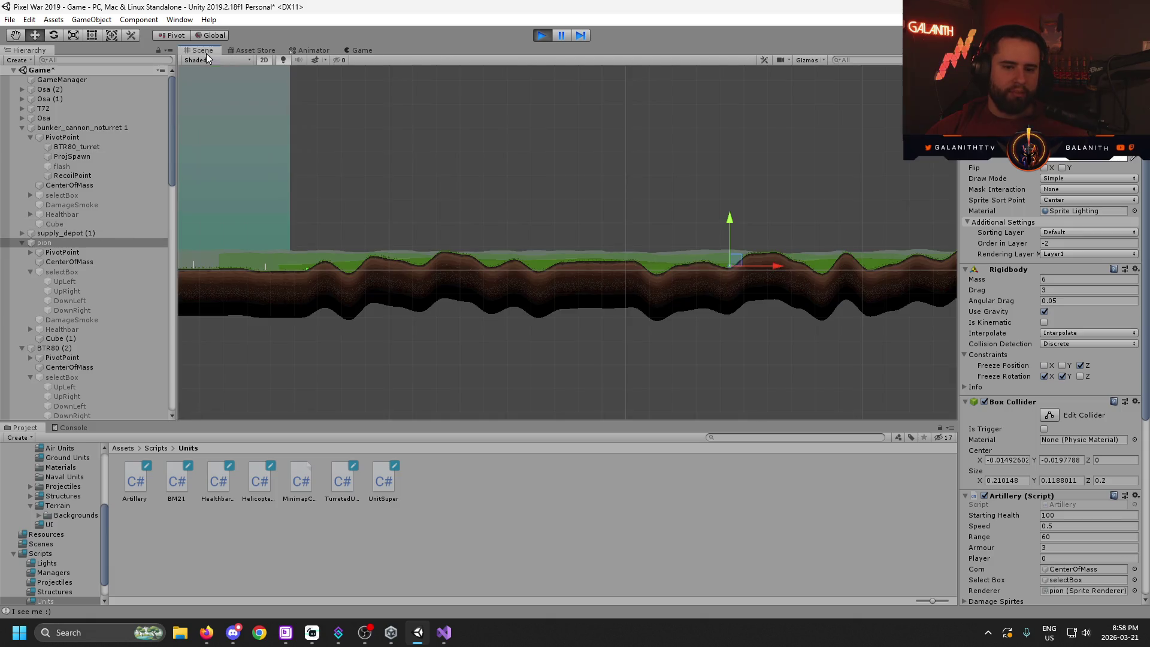
- Frame a TerrainPiece close up, then stop Play mode and go to Artillery.cs
scroll(96, 248, down, 15)
click(95, 247)
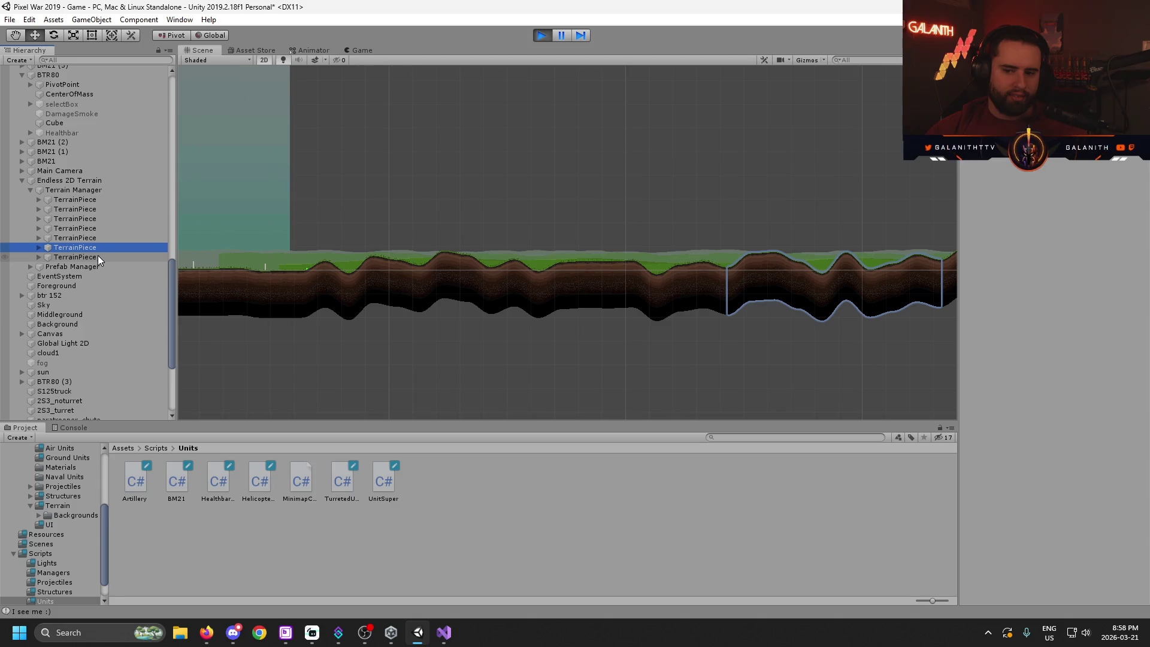
key(f)
scroll(695, 204, up, 10)
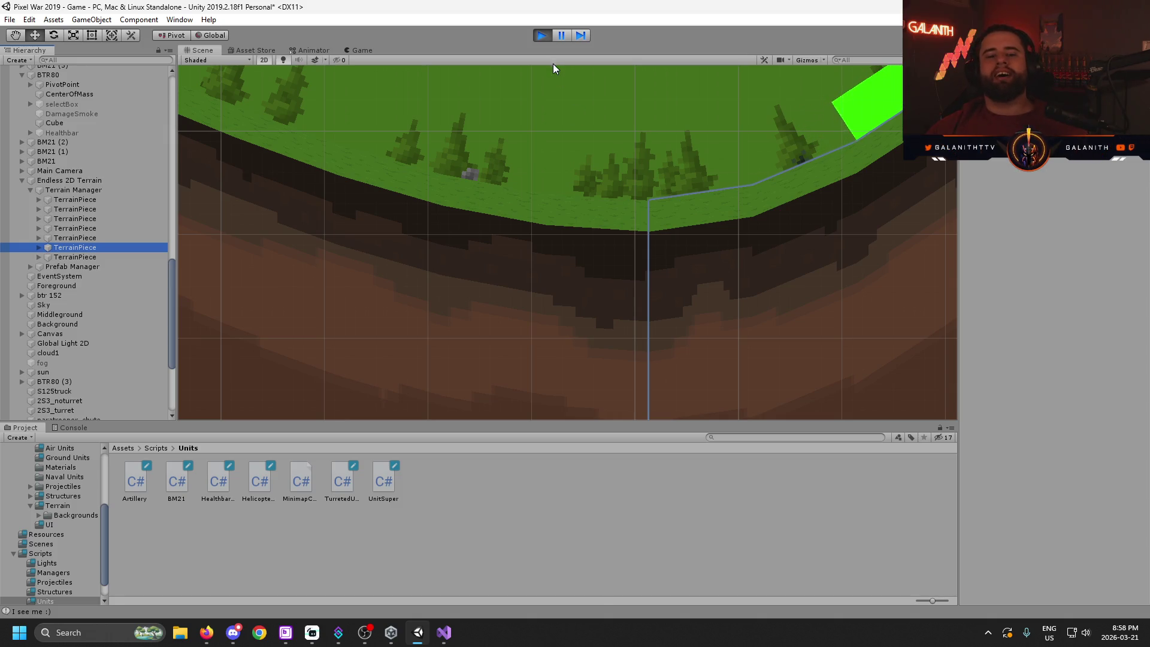
scroll(637, 154, down, 2)
click(542, 35)
key(alt+Tab)
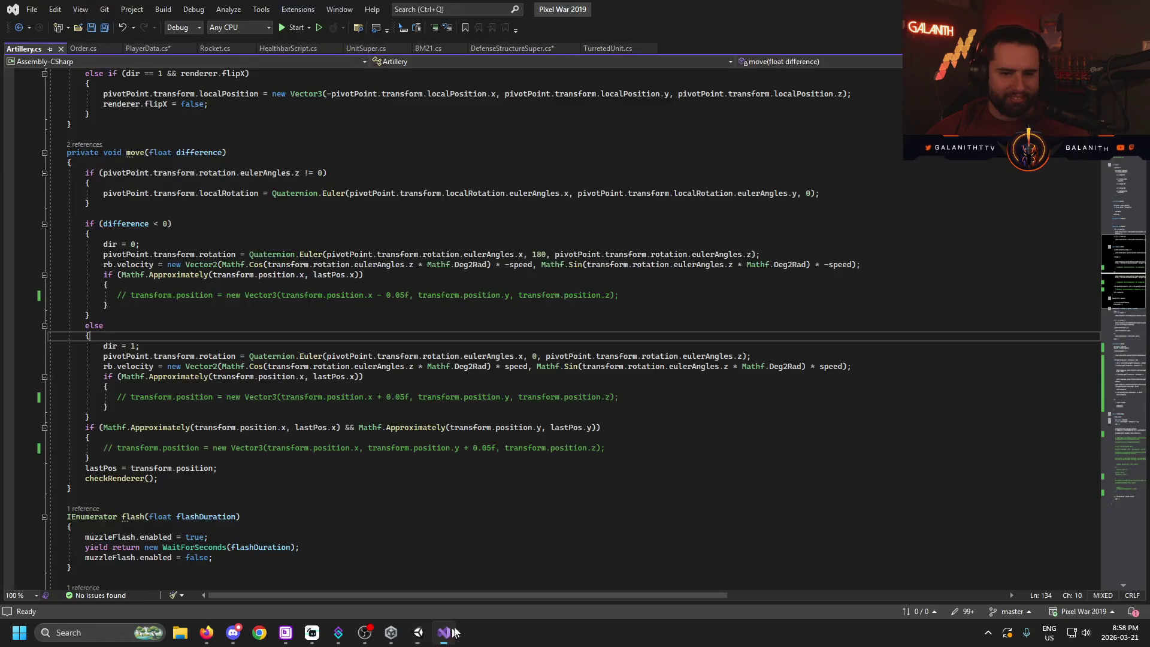
- Look at TurretedUnit.cs, then scroll UnitSuper.cs down to moveFunc
click(596, 50)
scroll(594, 212, up, 10)
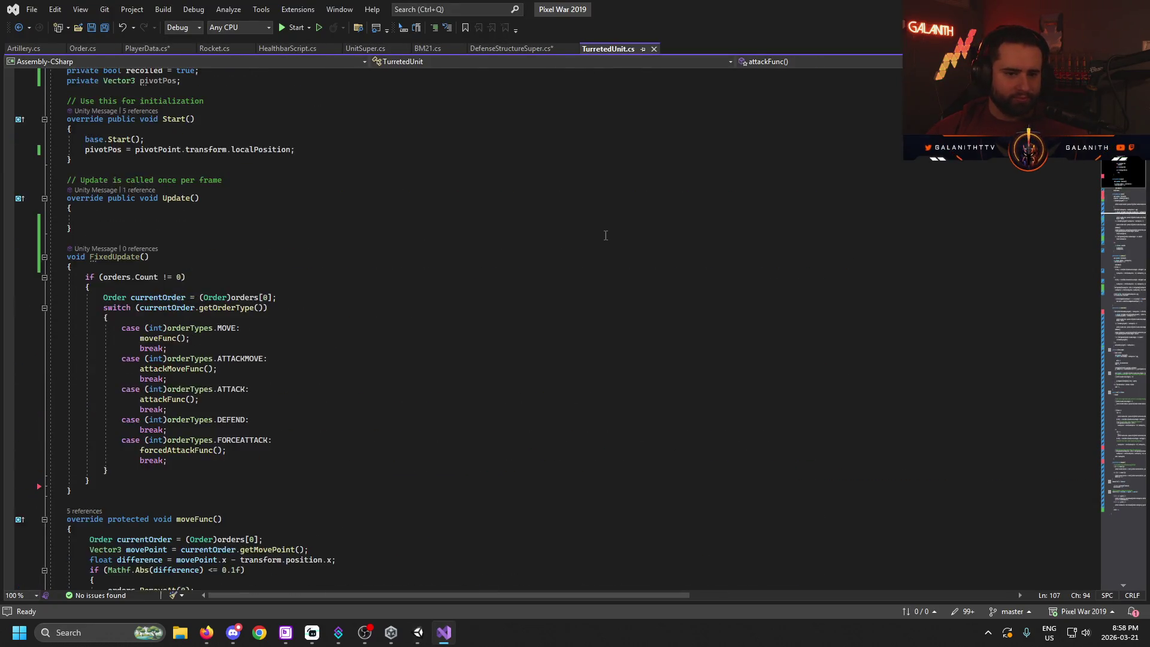
scroll(593, 212, down, 8)
click(365, 49)
scroll(497, 300, down, 20)
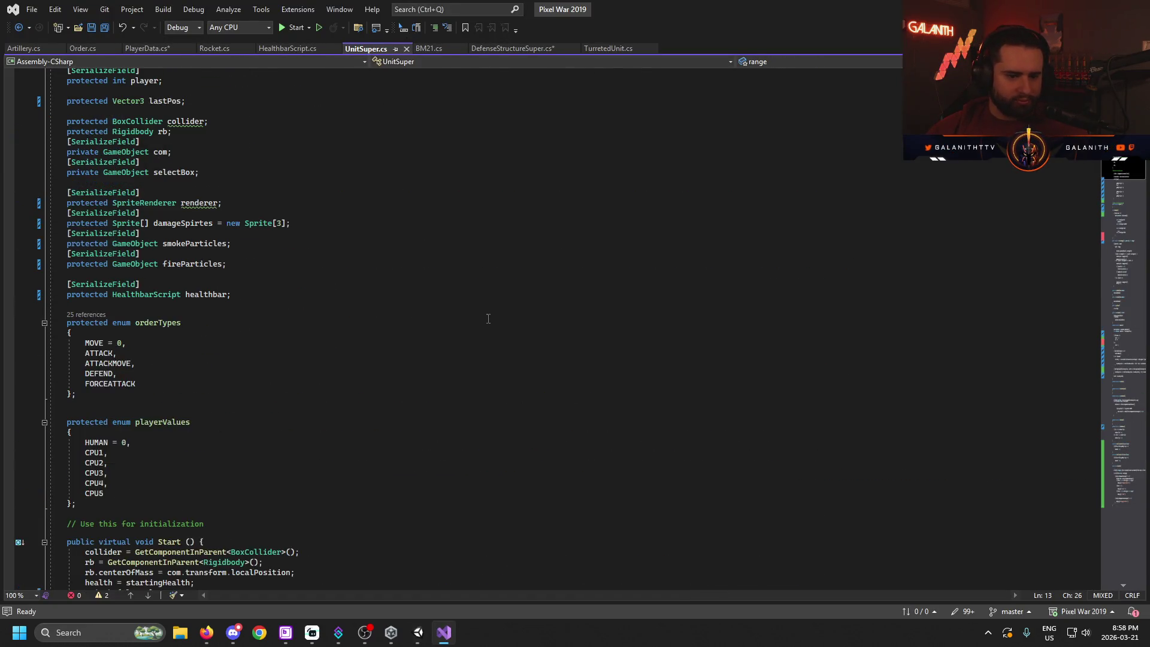
scroll(509, 286, down, 7)
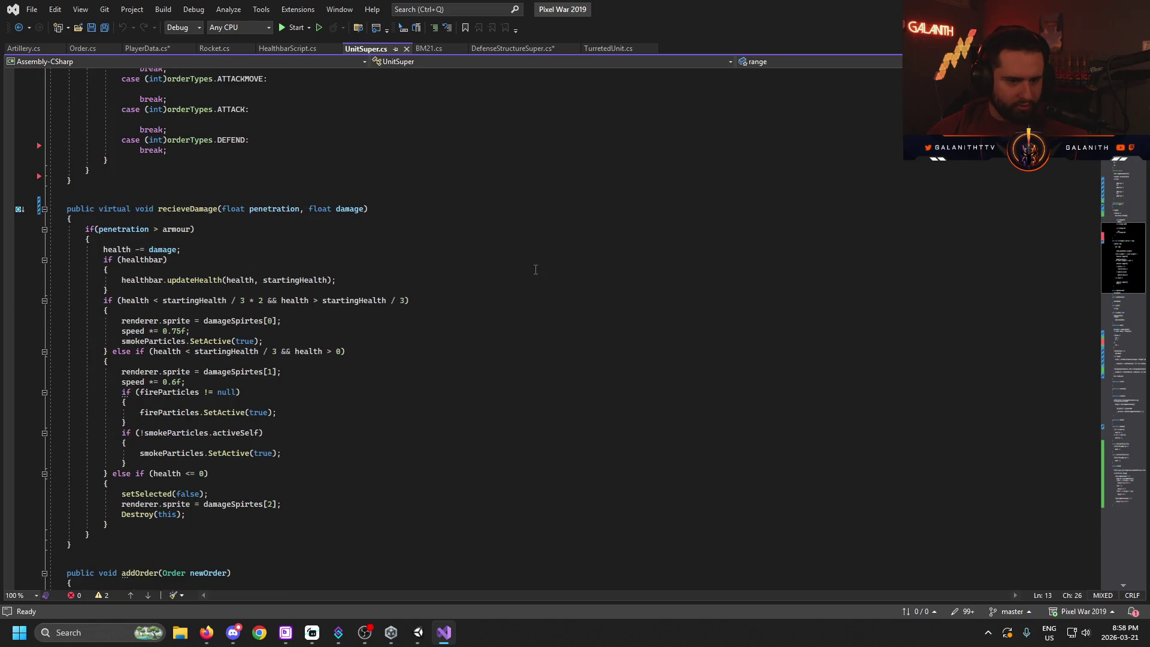
scroll(533, 266, down, 9)
scroll(530, 264, down, 15)
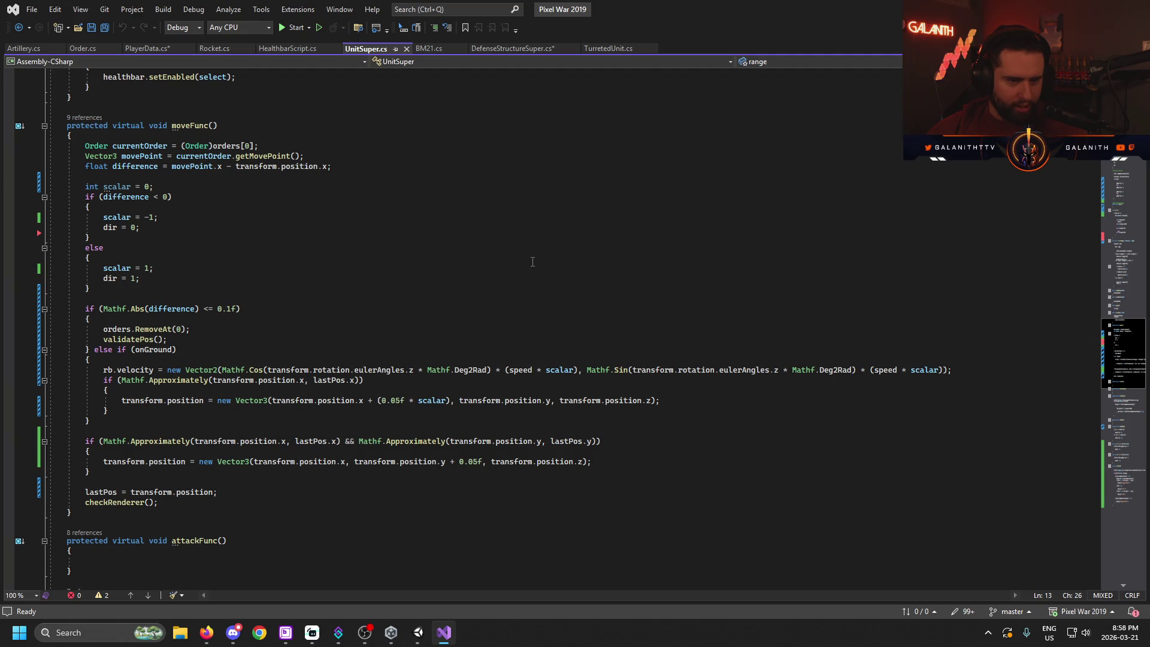
scroll(532, 257, down, 1)
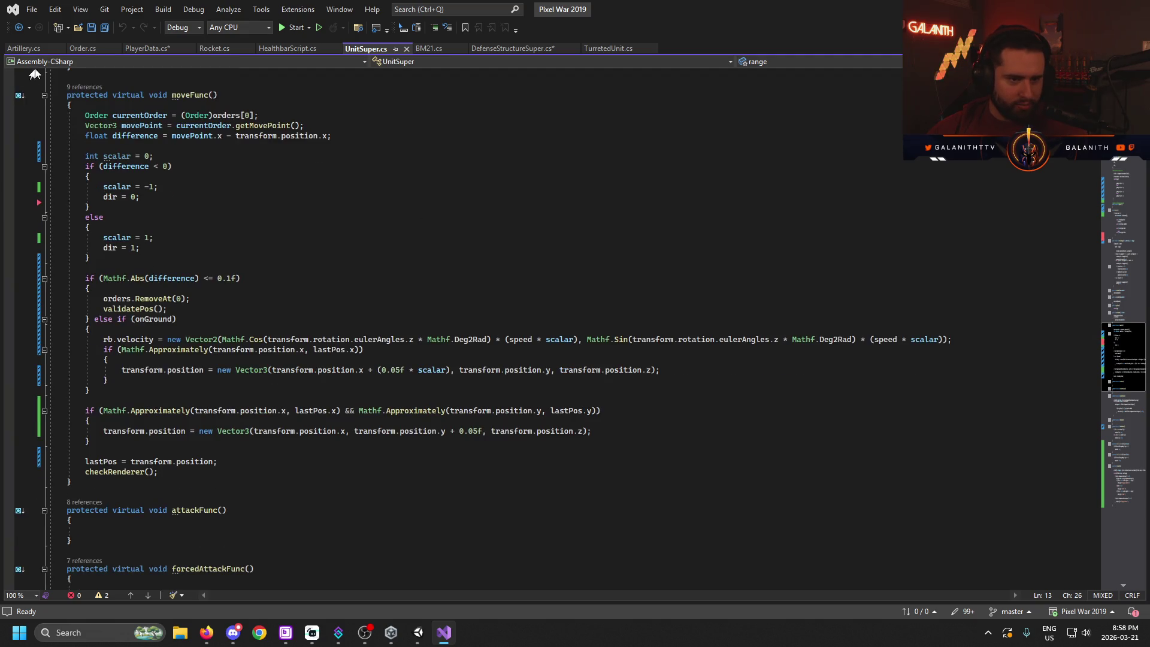
scroll(435, 265, up, 1)
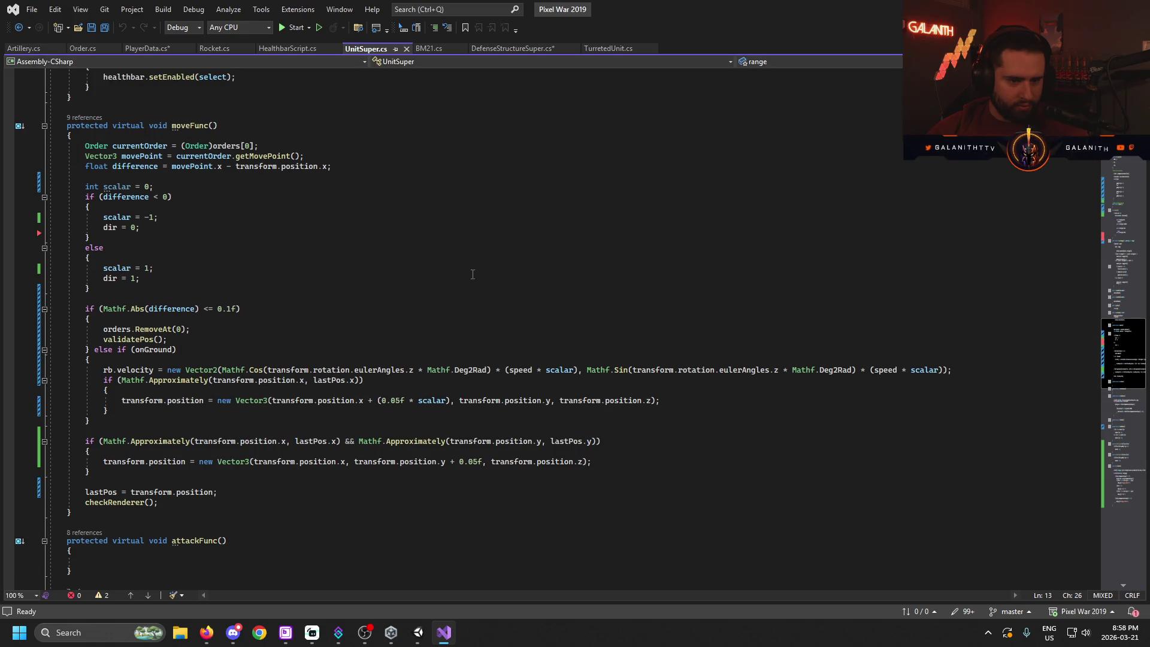
- Highlight the scalar variable and select the movement logic block in moveFunc
double_click(117, 187)
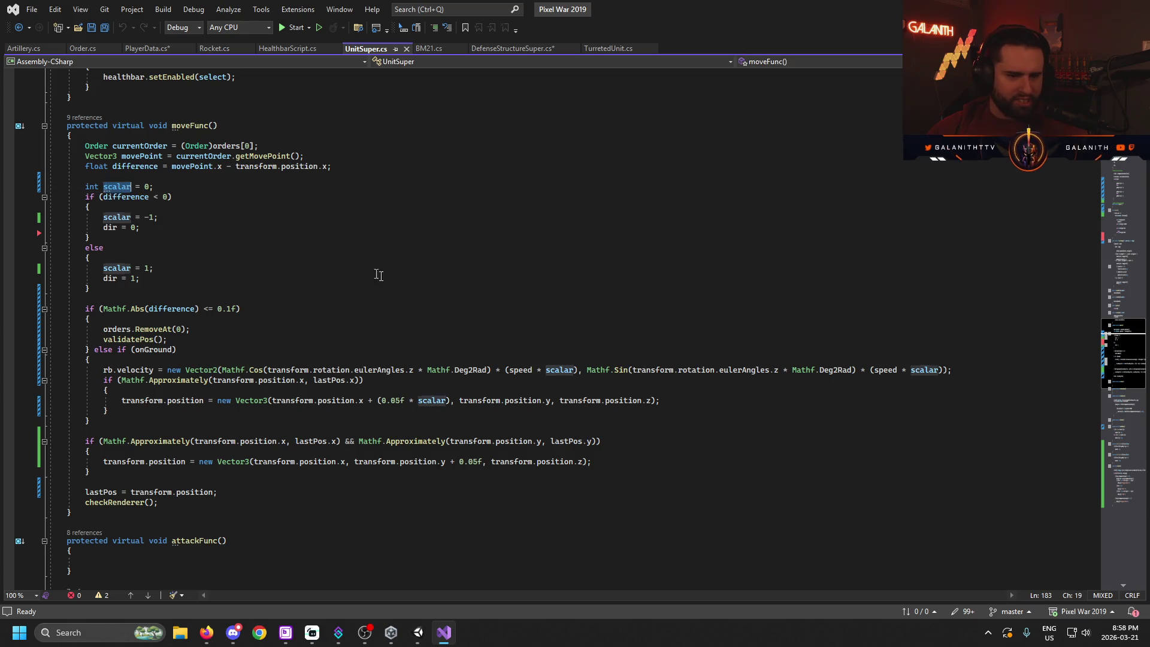
drag(567, 362, 85, 186)
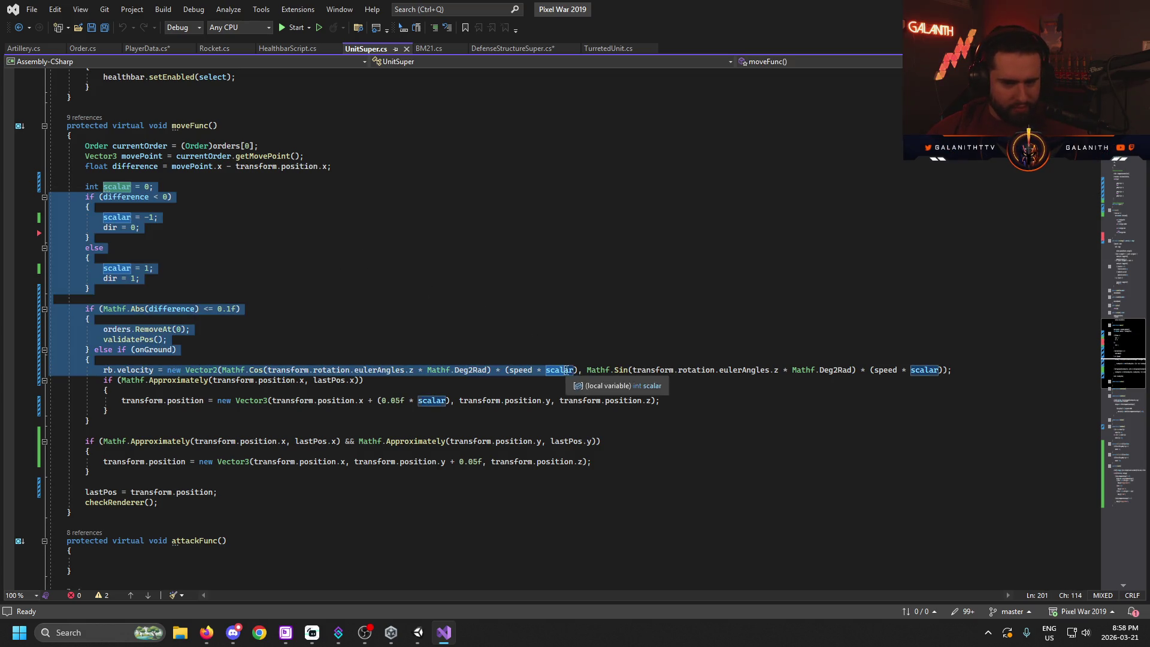
click(611, 48)
scroll(529, 344, down, 2)
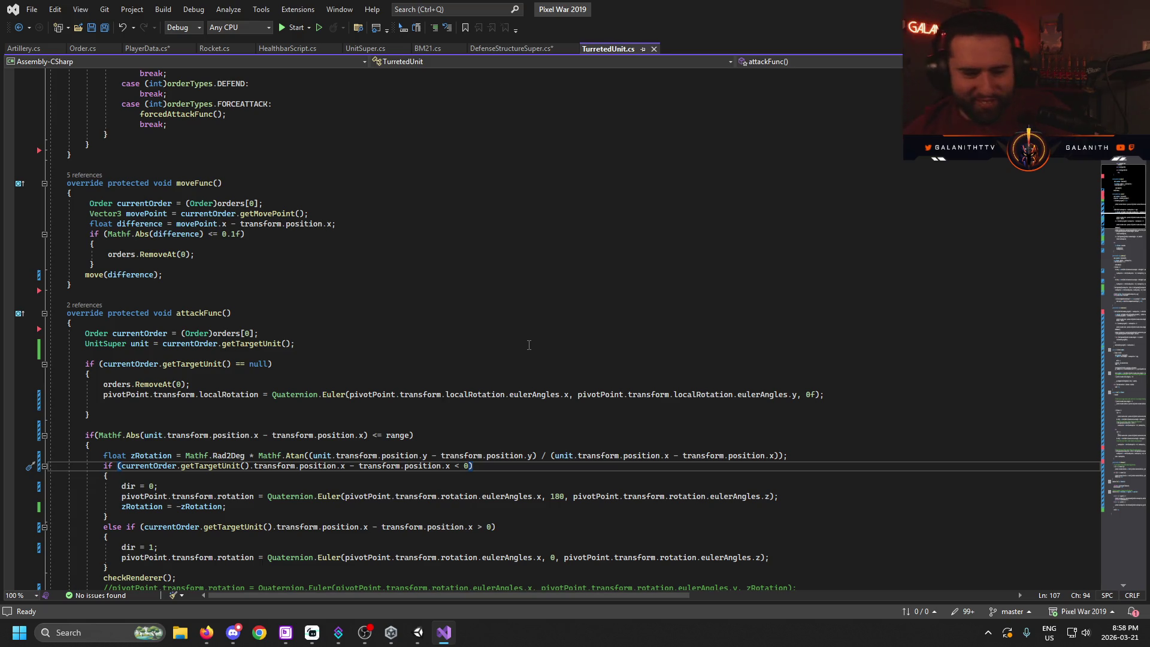
click(331, 203)
key(Up)
key(Up)
key(Left)
key(Left)
click(309, 197)
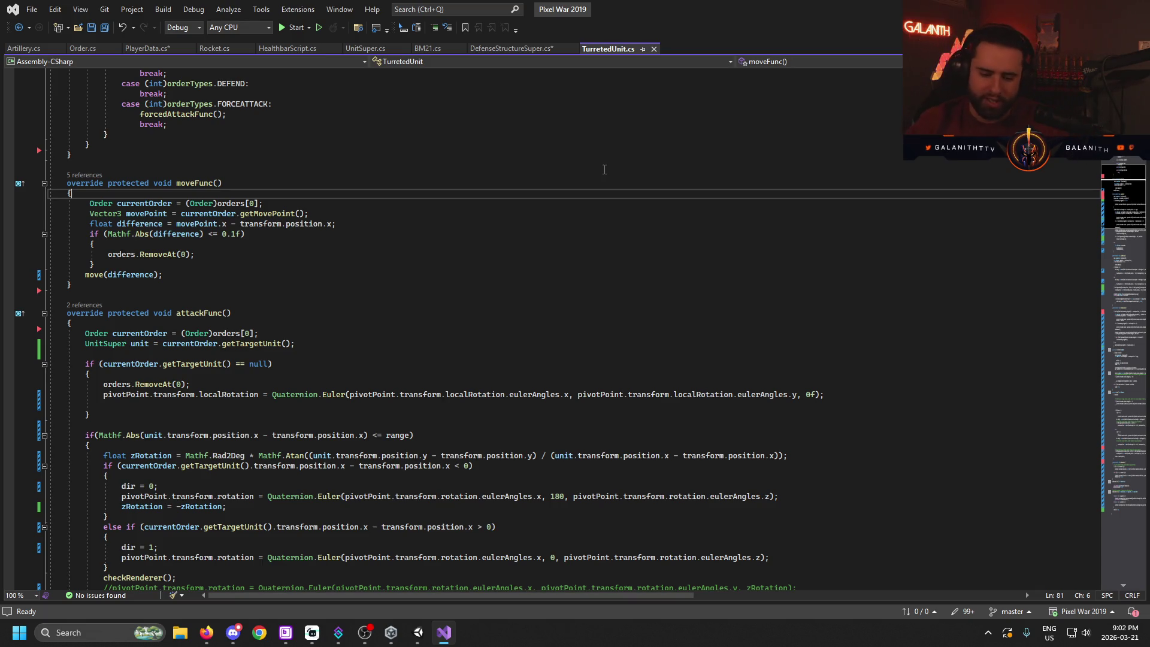
- Switch from Visual Studio back to the Unity editor's Scripts > Units folder
click(418, 633)
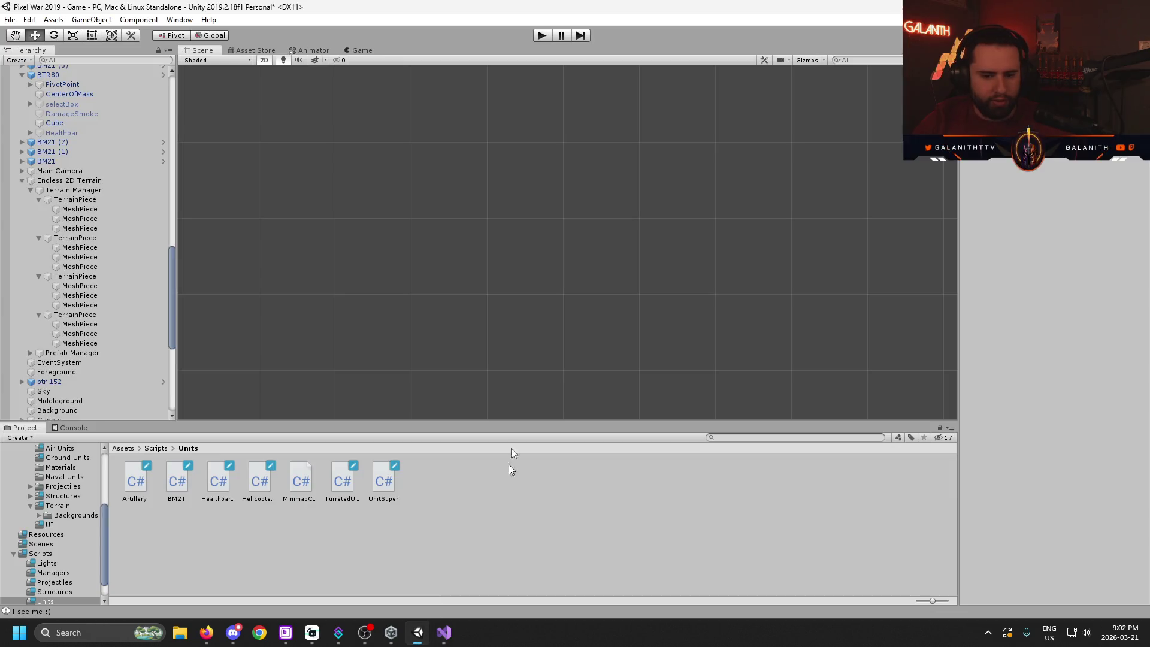
- Zoom the Scene view out to the terrain and in on the lamp-lit outpost
scroll(542, 231, up, 3)
scroll(588, 271, down, 6)
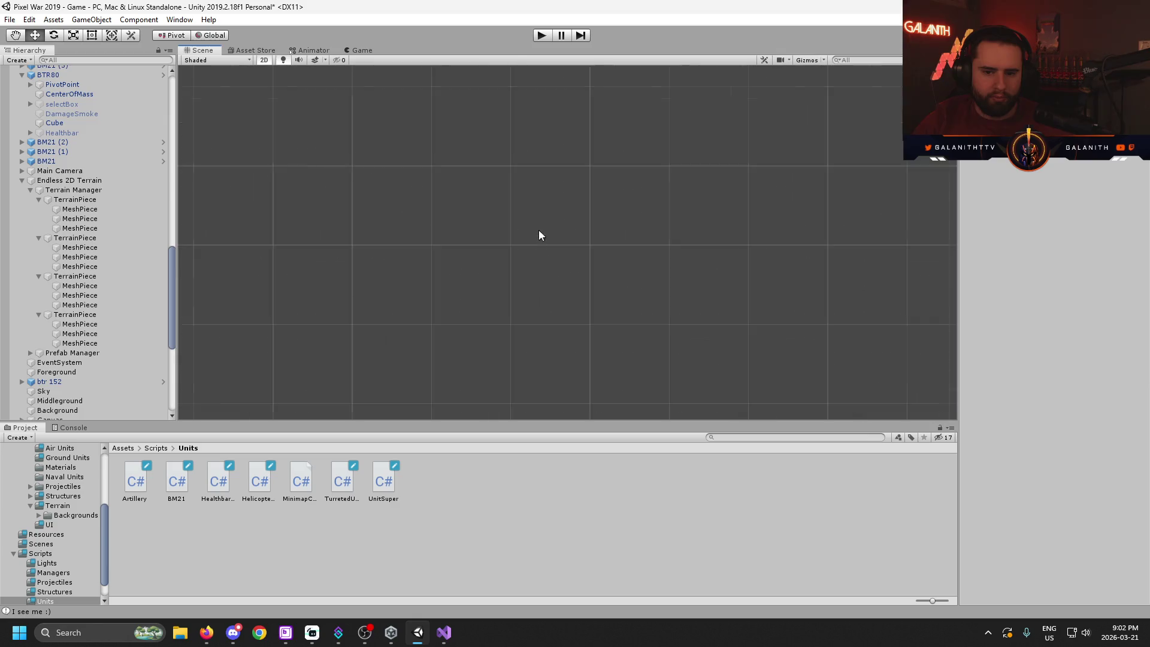
scroll(539, 304, up, 10)
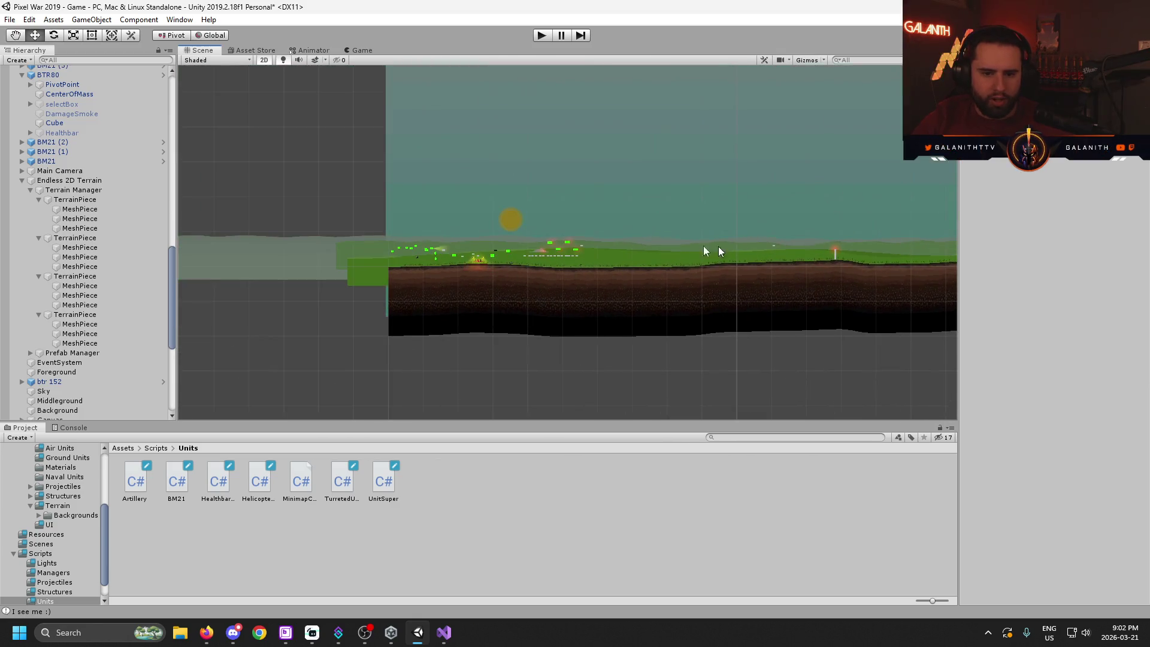
scroll(434, 249, up, 5)
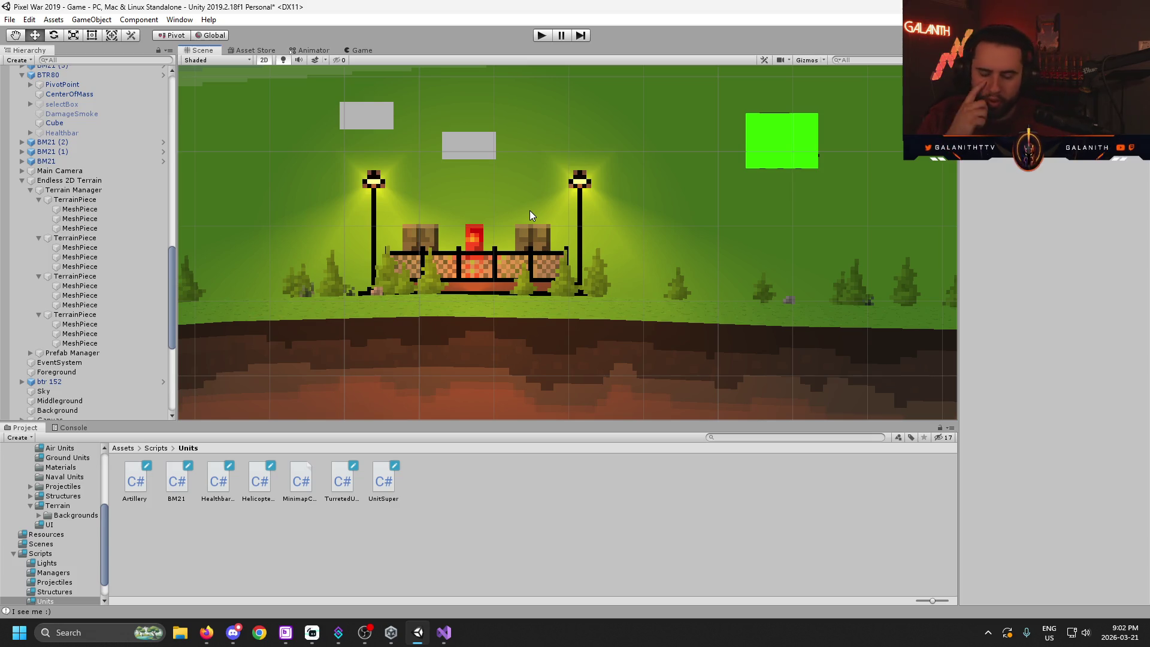
scroll(530, 210, down, 6)
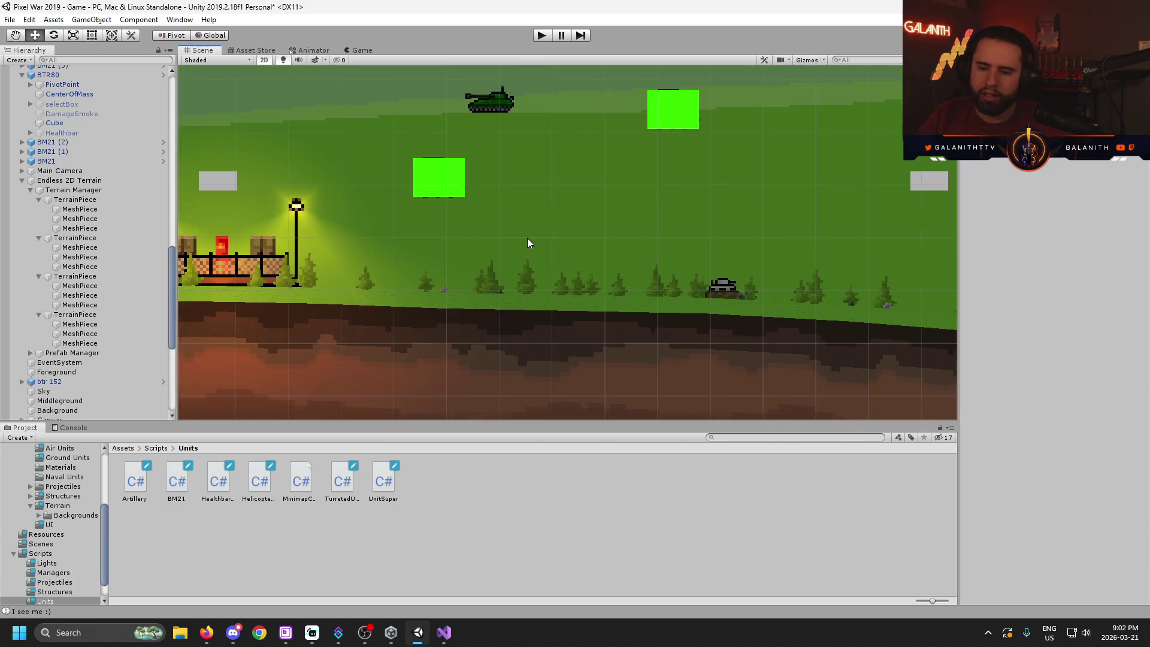
- Pan the Scene view across the terrain to center the lamp-lit outpost
drag(793, 299, 677, 334)
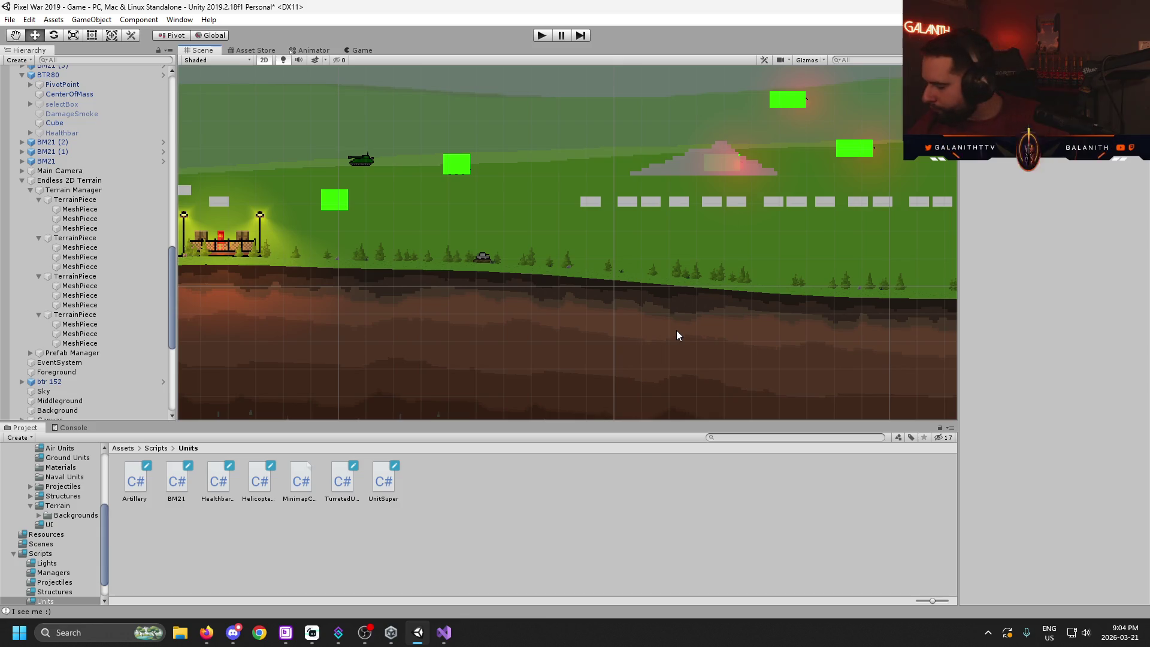
mouse_move(677, 334)
mouse_down()
mouse_move(721, 257)
mouse_move(616, 235)
mouse_move(586, 269)
mouse_move(734, 285)
mouse_move(565, 249)
mouse_move(603, 180)
mouse_move(740, 318)
mouse_up()
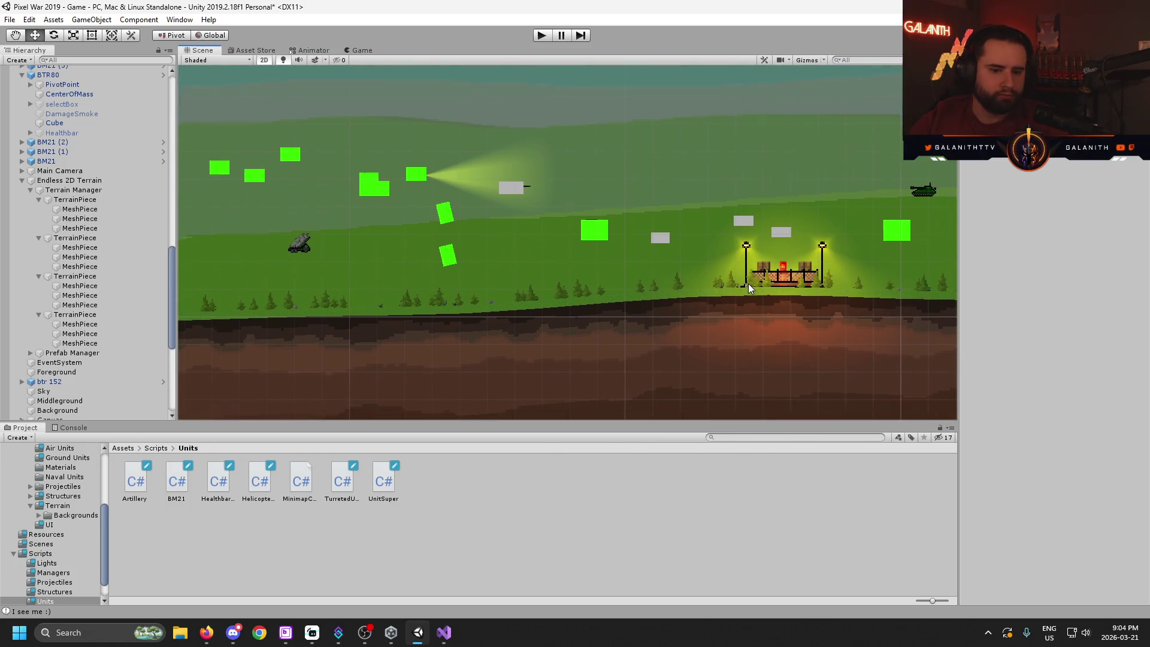
scroll(670, 301, up, 5)
scroll(577, 344, down, 5)
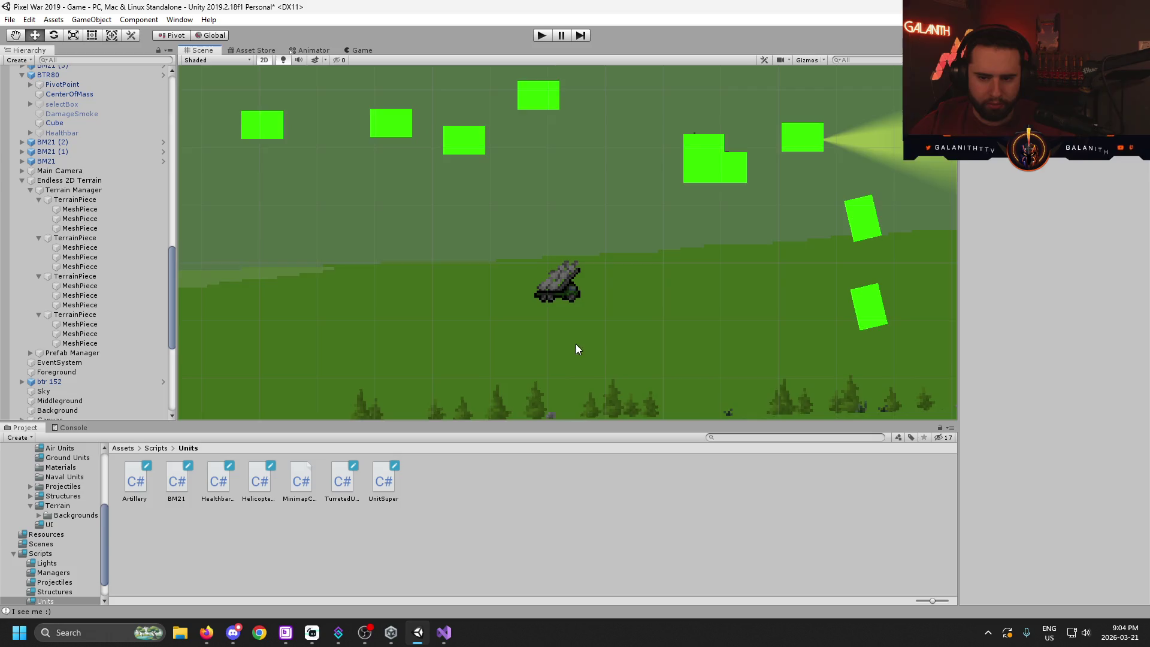
scroll(553, 267, up, 1)
- Select the Canvas object, re-frame the outpost, and open the Naval Units sprite folder
click(554, 267)
scroll(570, 230, up, 2)
scroll(570, 234, down, 3)
mouse_move(585, 236)
mouse_down()
mouse_move(760, 300)
mouse_move(592, 316)
mouse_up()
scroll(591, 316, down, 5)
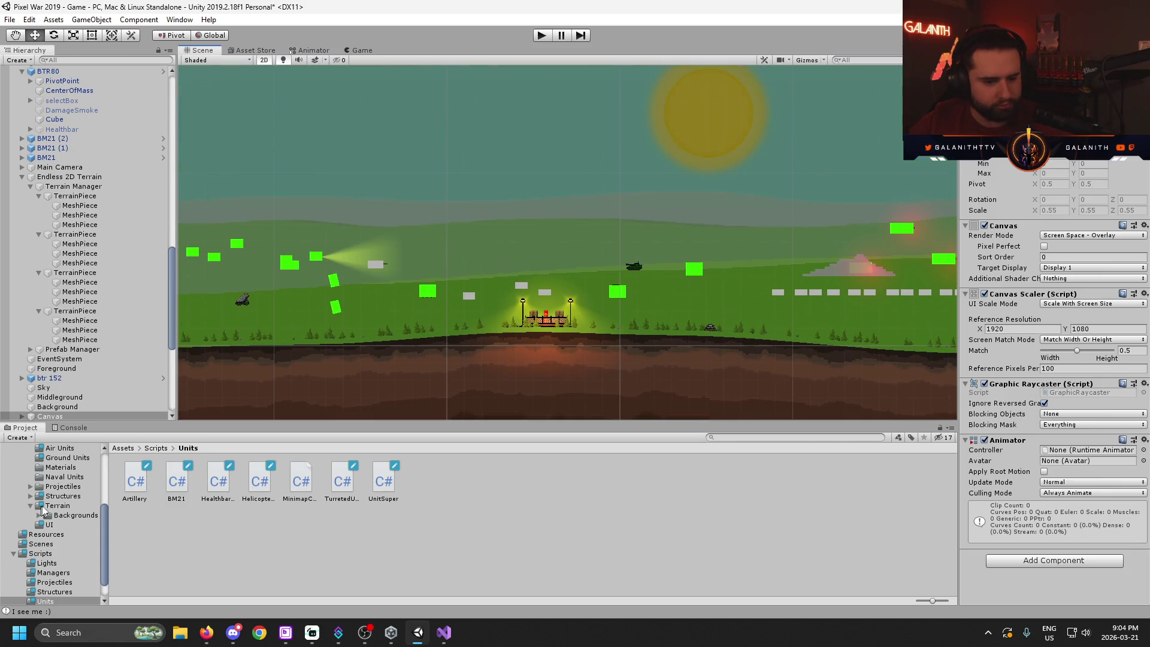
click(76, 477)
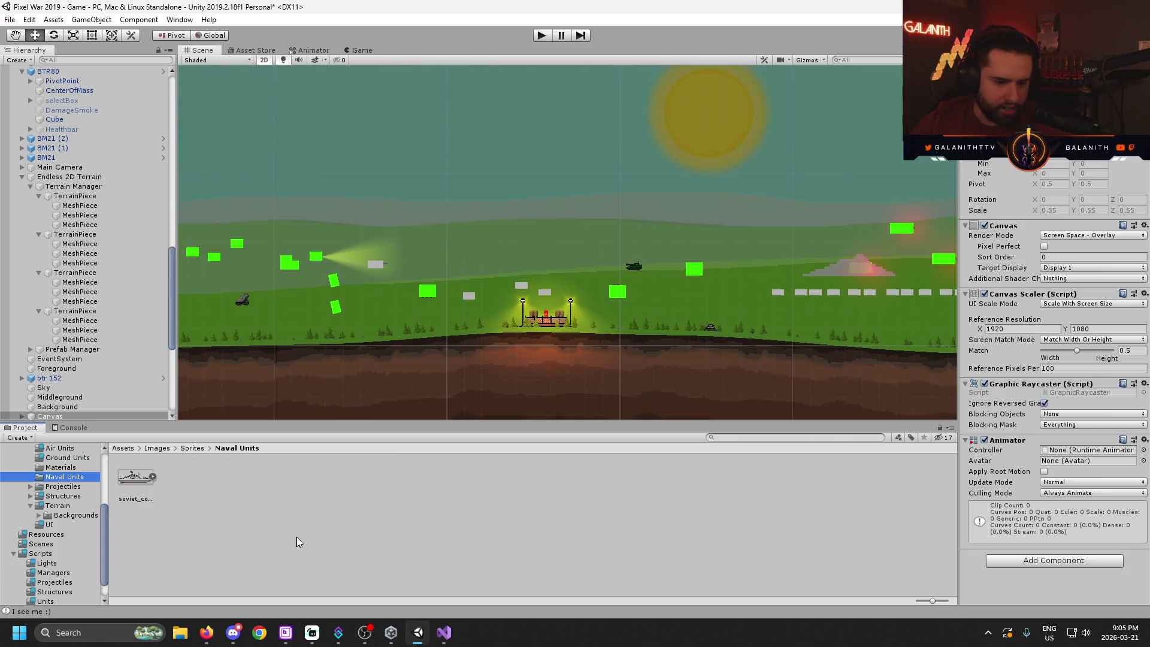
mouse_move(137, 477)
mouse_down()
mouse_move(562, 229)
mouse_move(523, 217)
mouse_up()
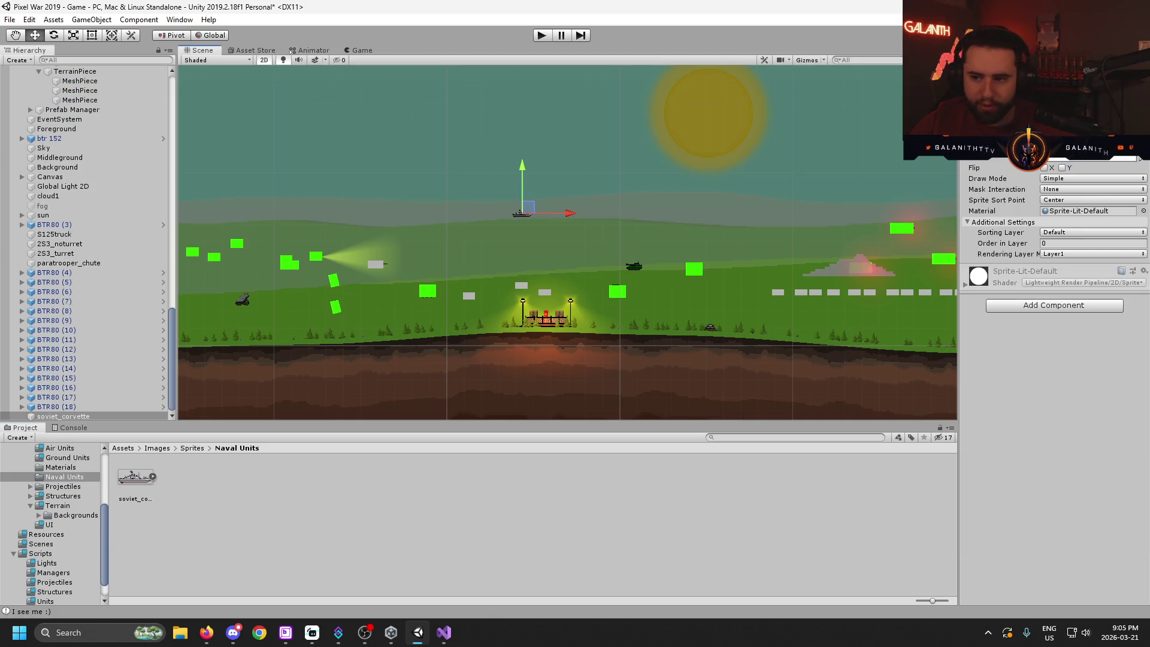
text(4)
key(Tab)
text(4)
scroll(546, 231, up, 5)
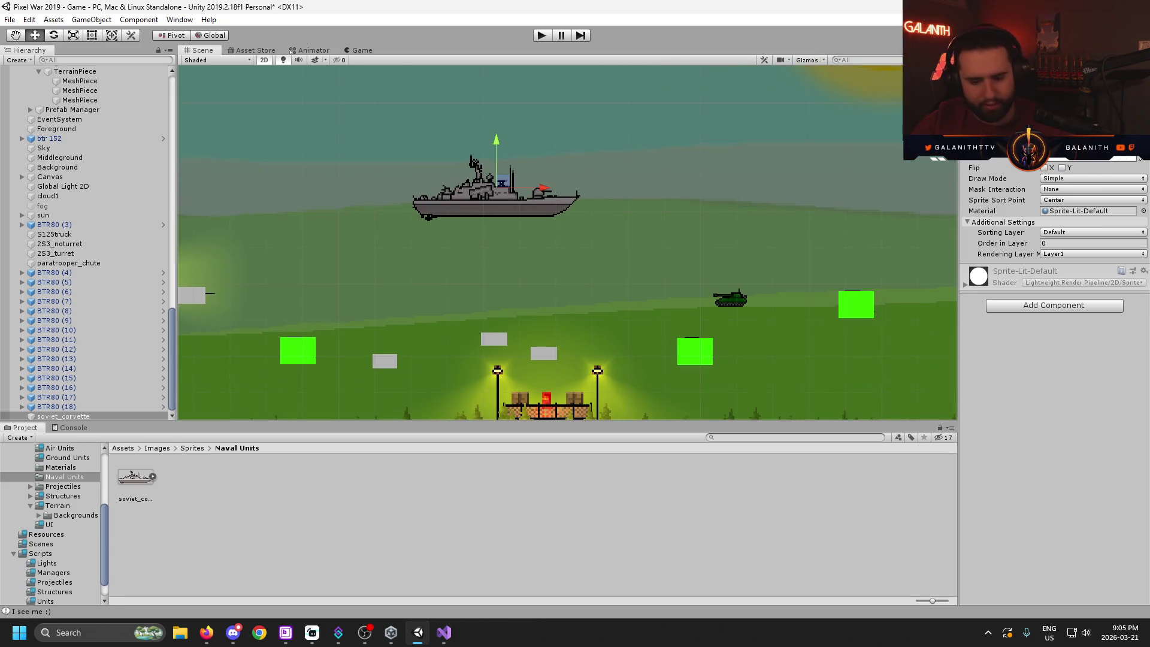
text(8)
key(Tab)
text(8)
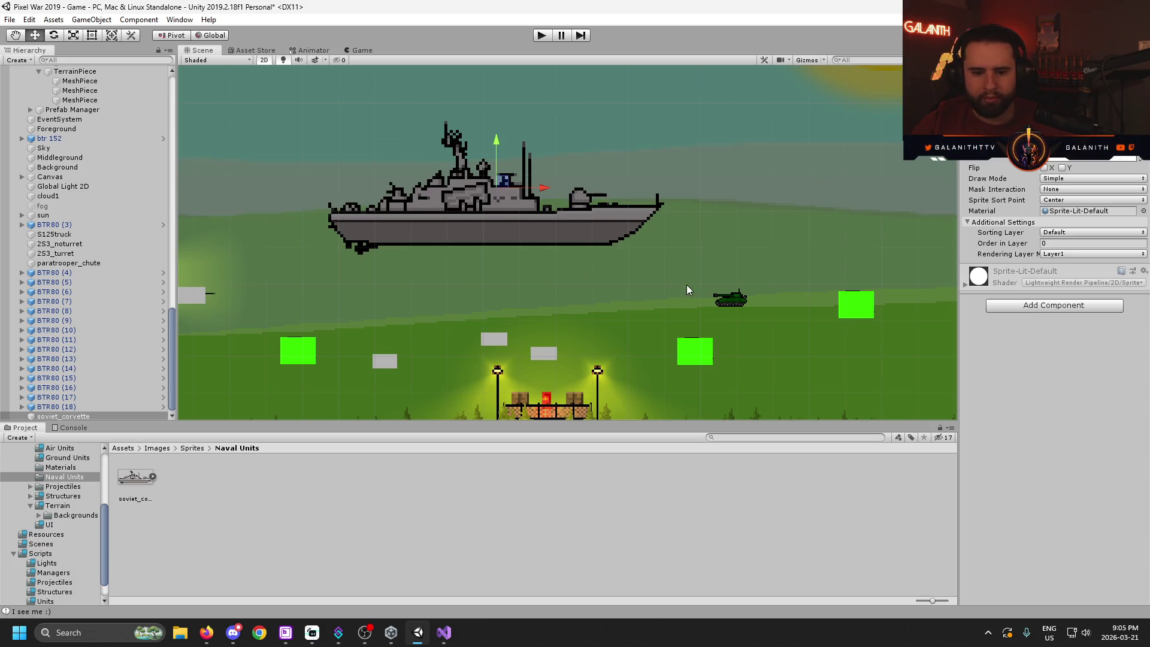
drag(686, 286, 667, 233)
scroll(649, 275, up, 4)
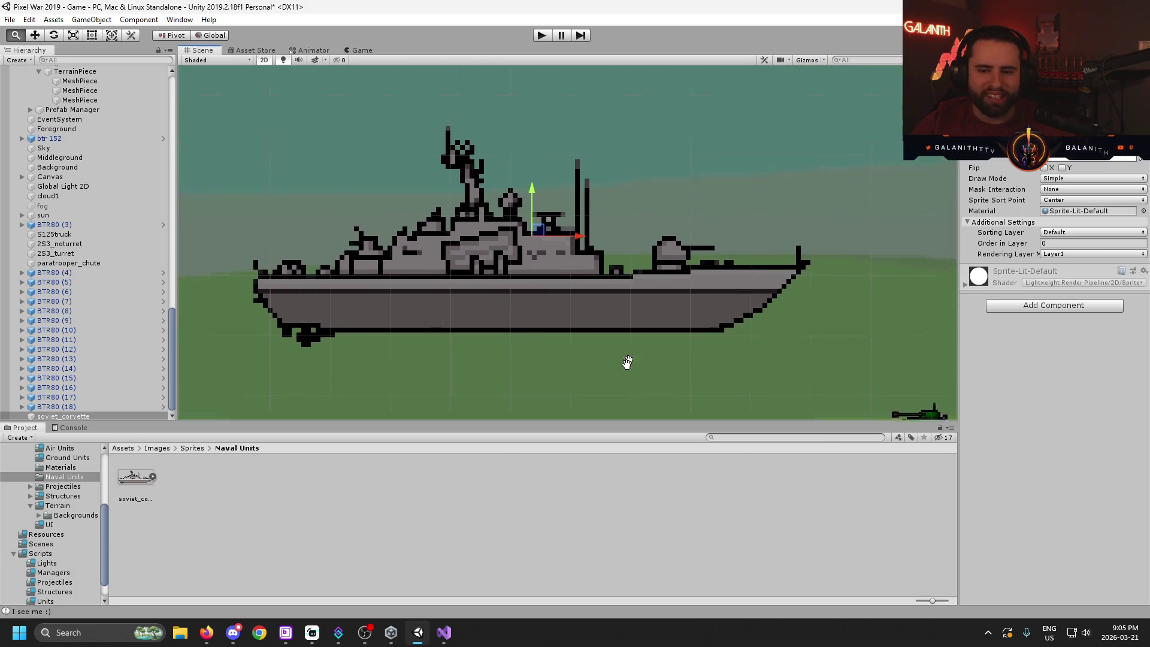
mouse_move(643, 384)
mouse_down()
mouse_move(539, 303)
mouse_move(606, 333)
mouse_move(565, 226)
mouse_move(573, 287)
mouse_move(662, 203)
mouse_up()
key(Left)
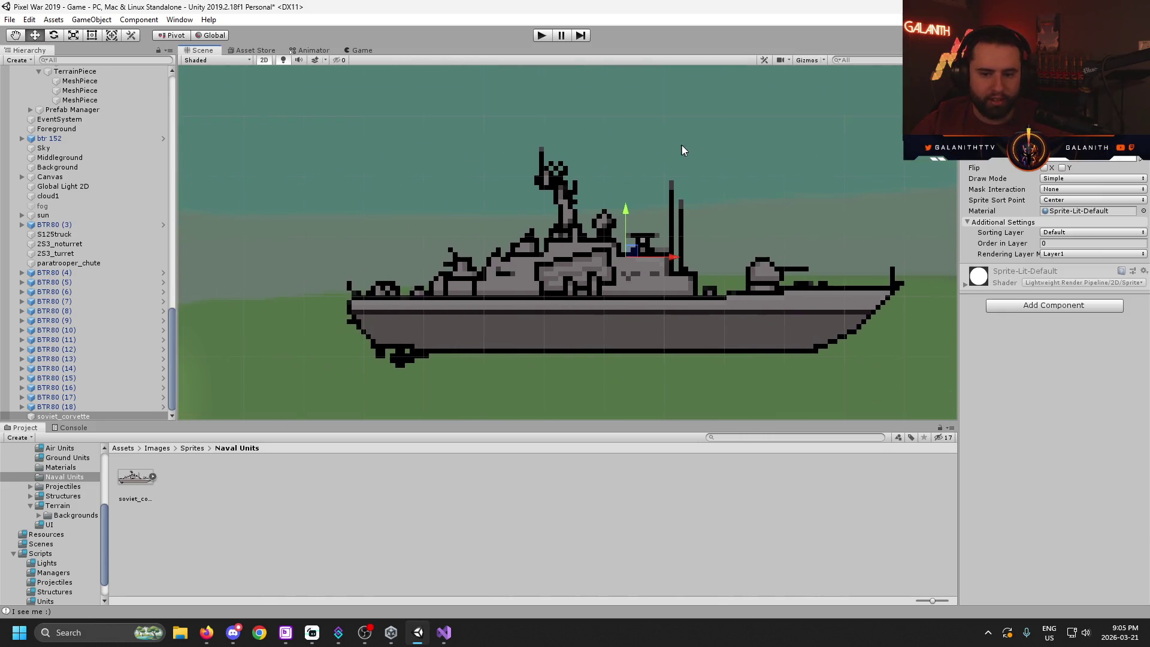
drag(736, 388, 646, 361)
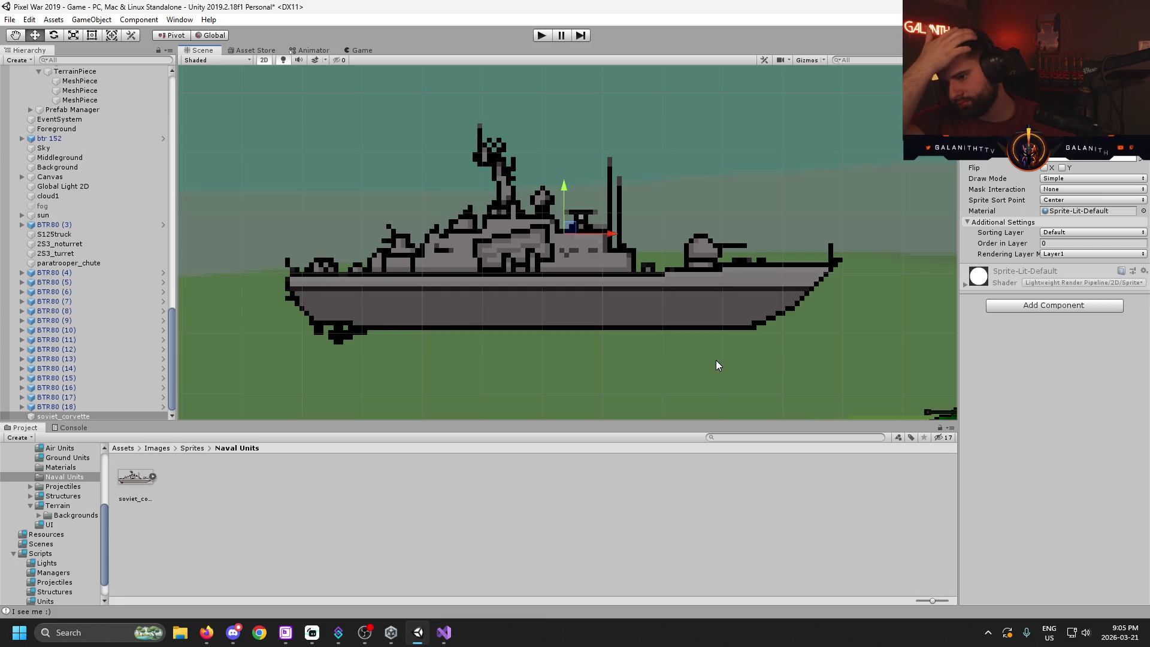
scroll(689, 400, down, 3)
scroll(599, 275, down, 5)
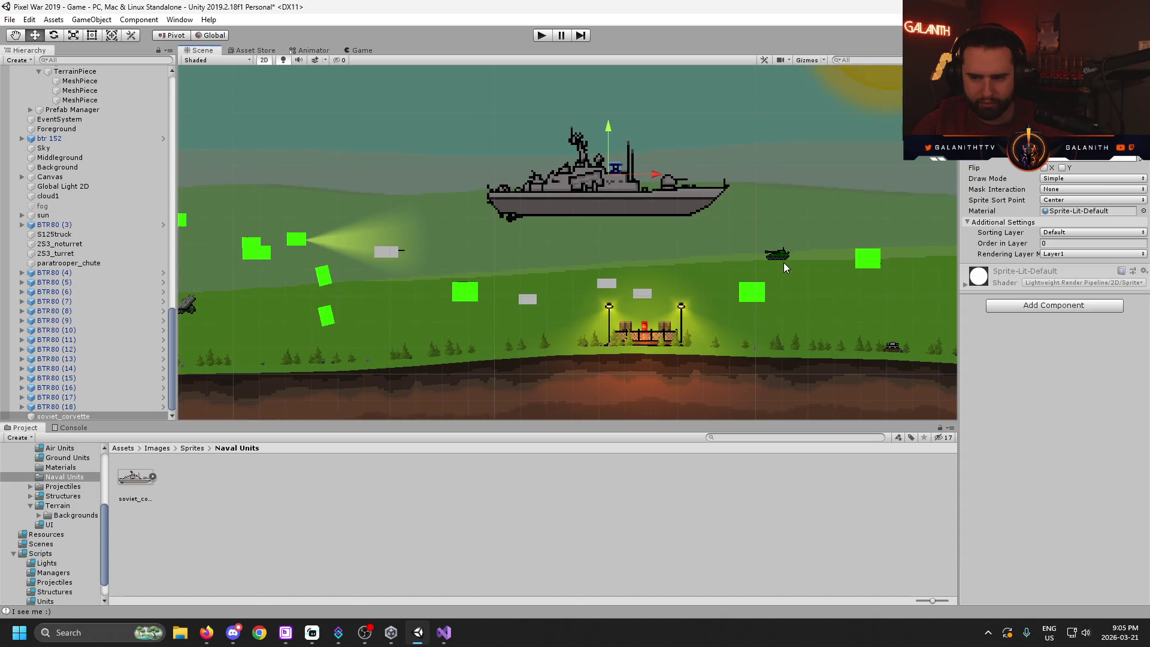
drag(782, 266, 689, 269)
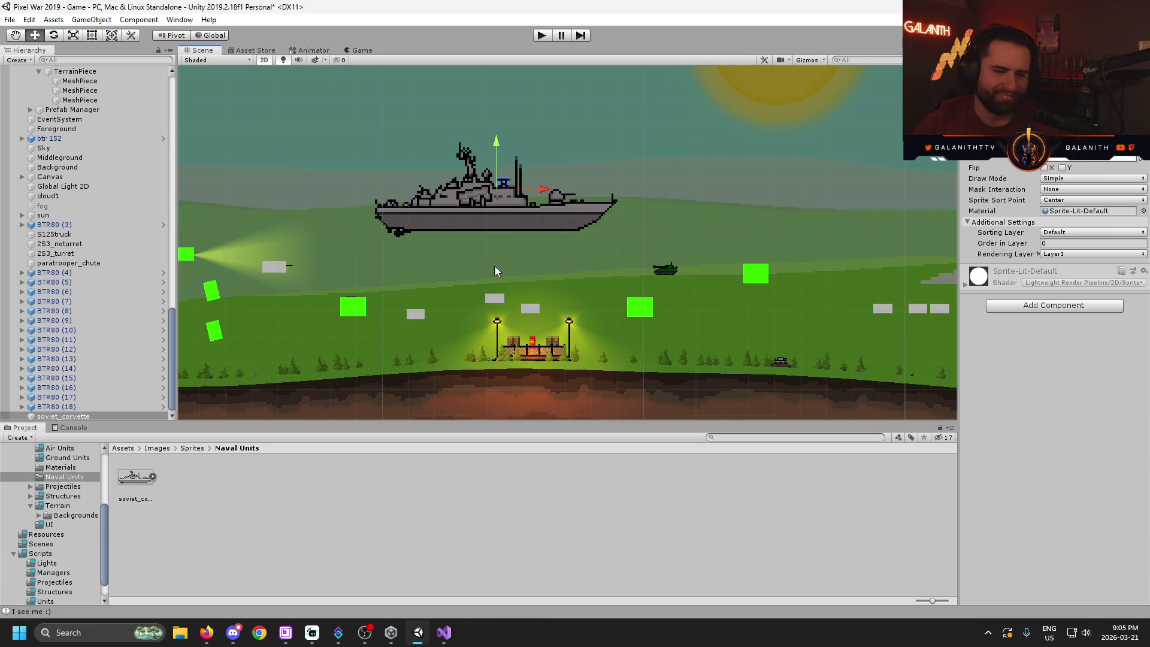
scroll(572, 266, down, 1)
drag(572, 266, 573, 273)
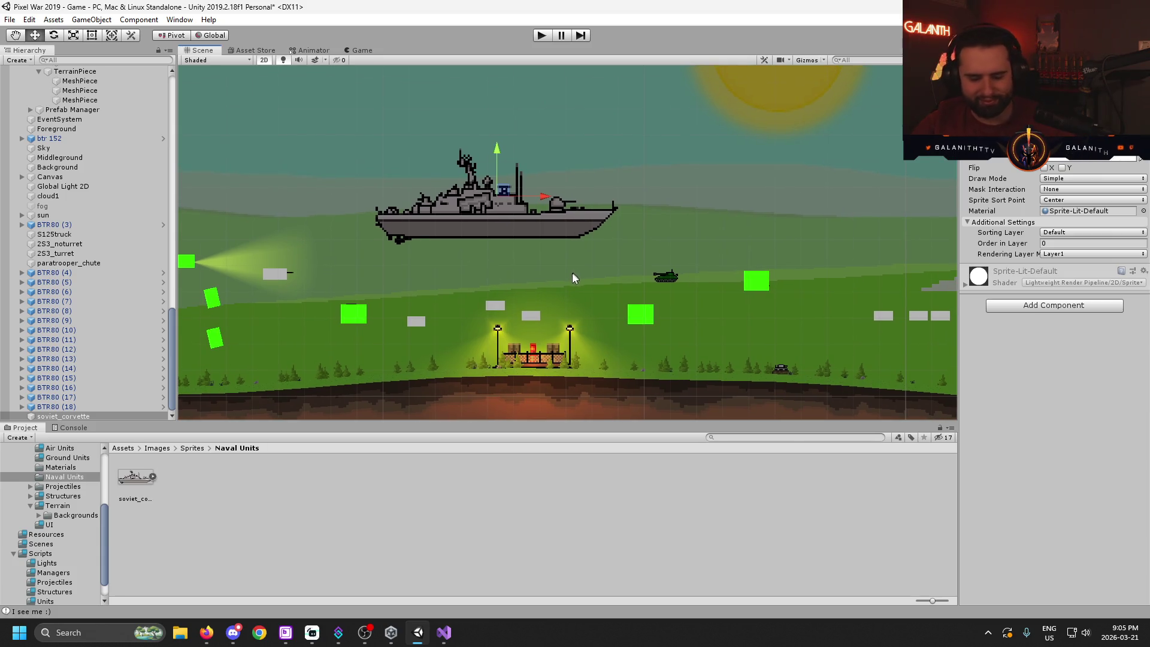
key(Delete)
click(60, 449)
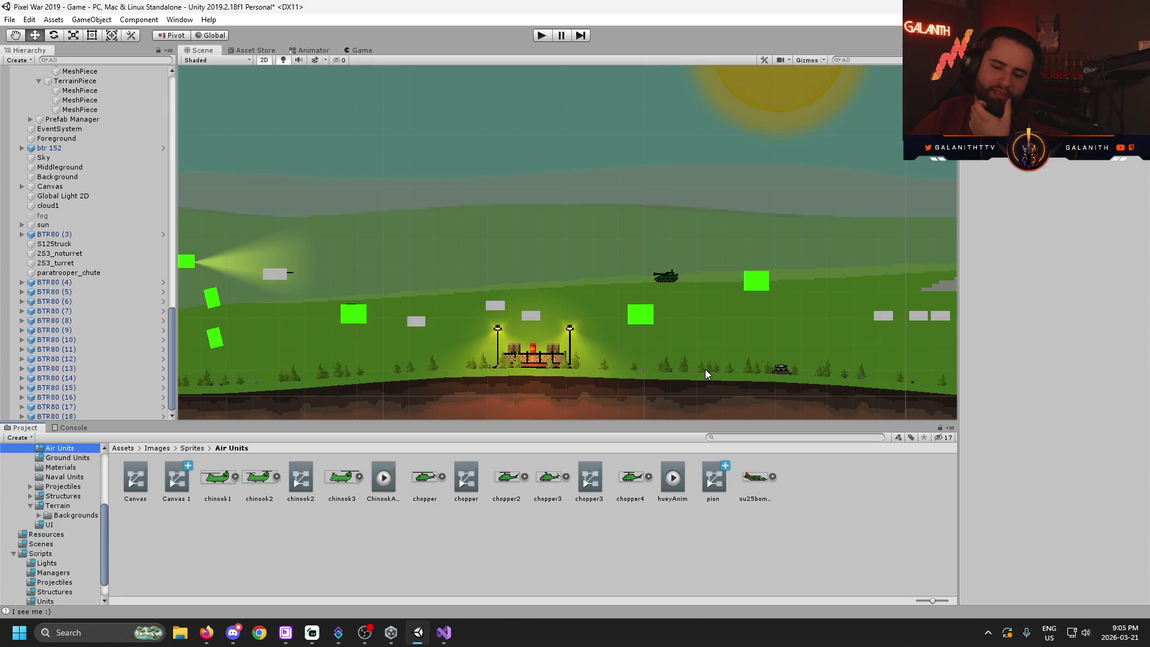
- Drop the su25bomber_red sprite into the scene, zoom in on it, then delete it
drag(747, 477, 528, 186)
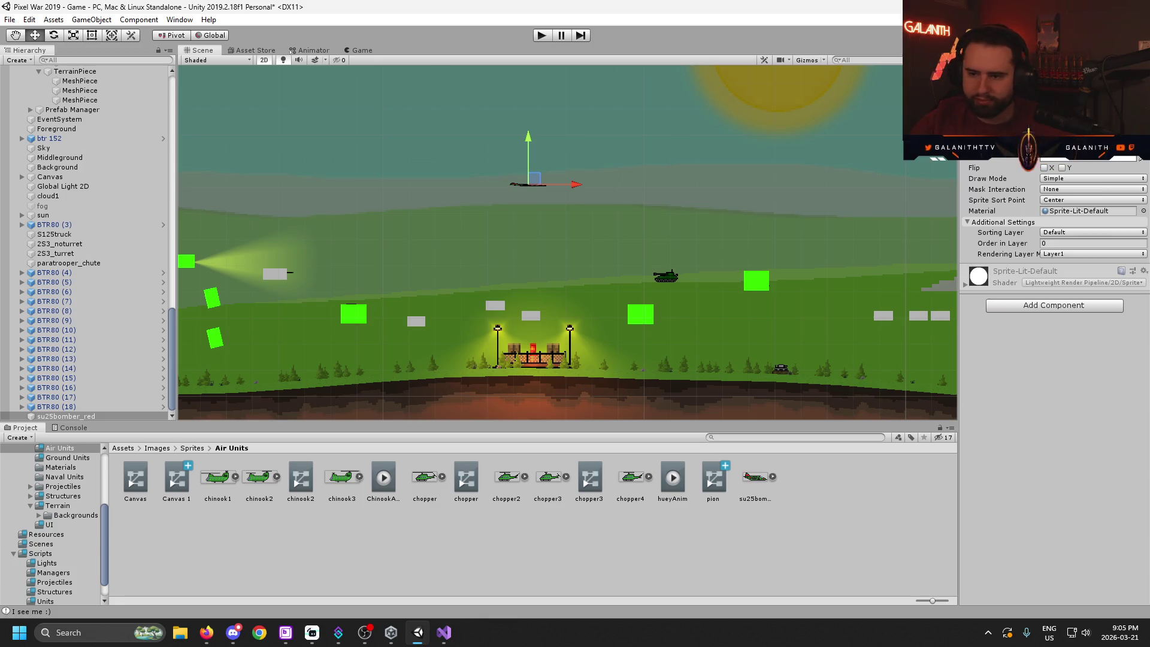
scroll(575, 168, up, 3)
scroll(498, 246, up, 1)
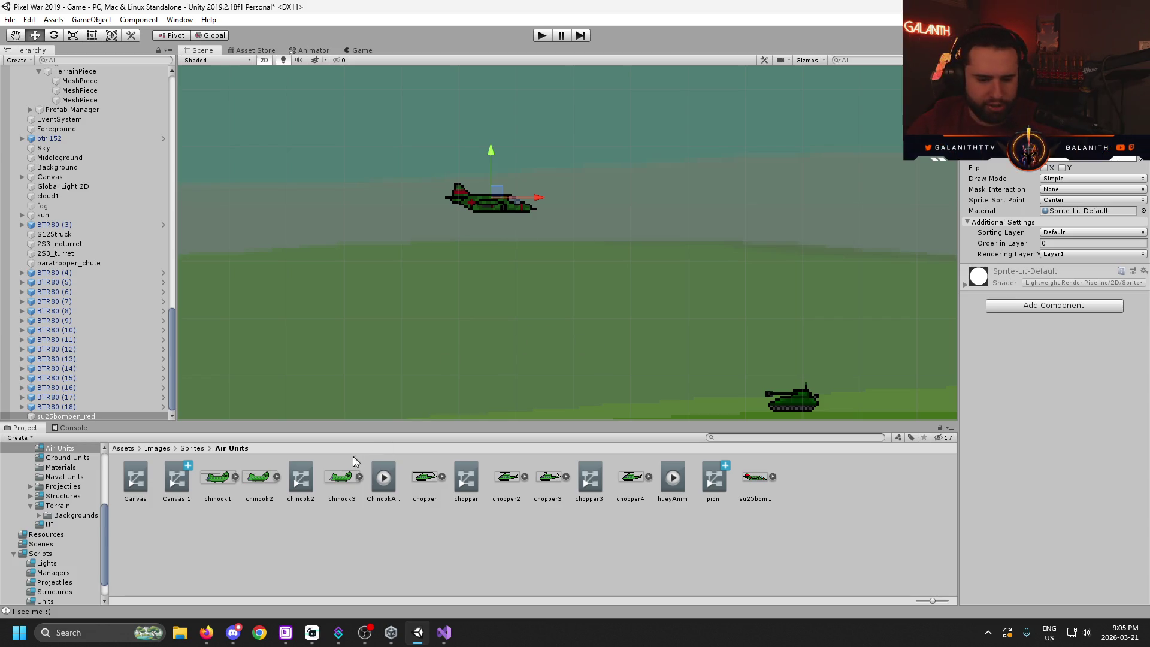
click(87, 416)
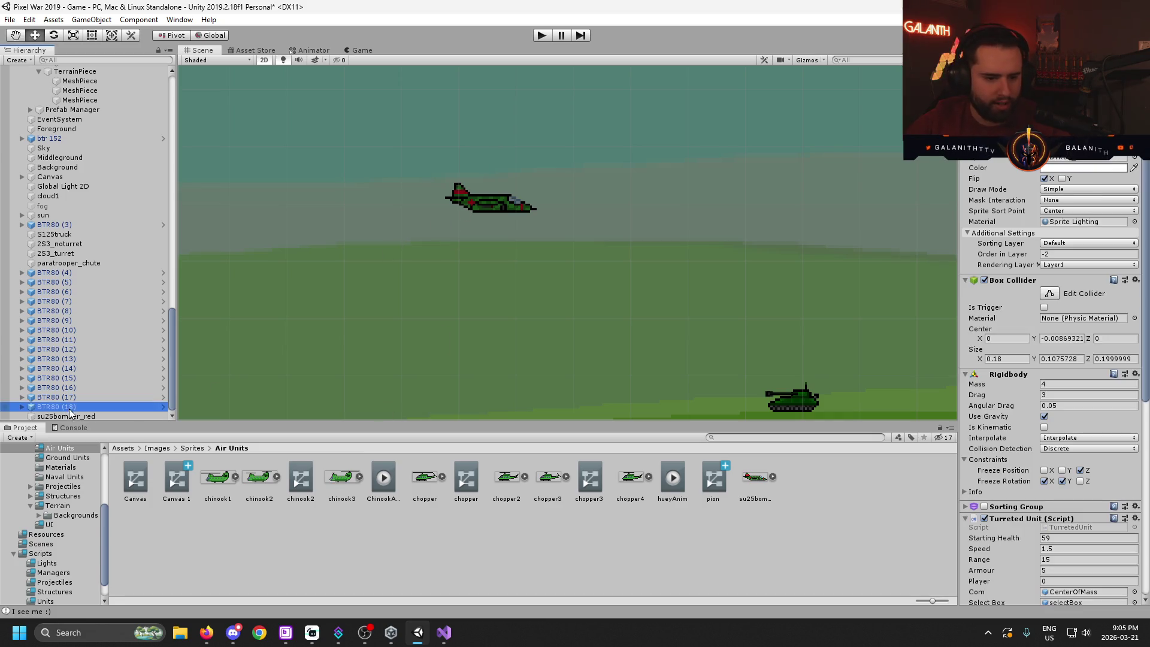
key(Delete)
scroll(82, 527, down, 1)
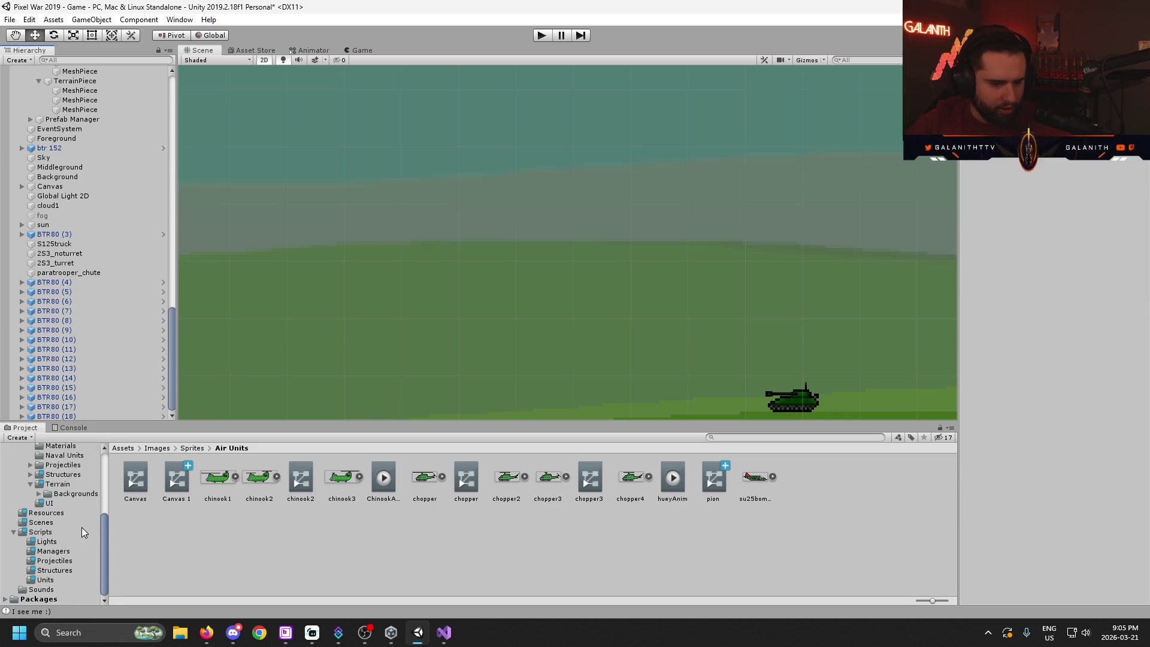
scroll(519, 296, down, 10)
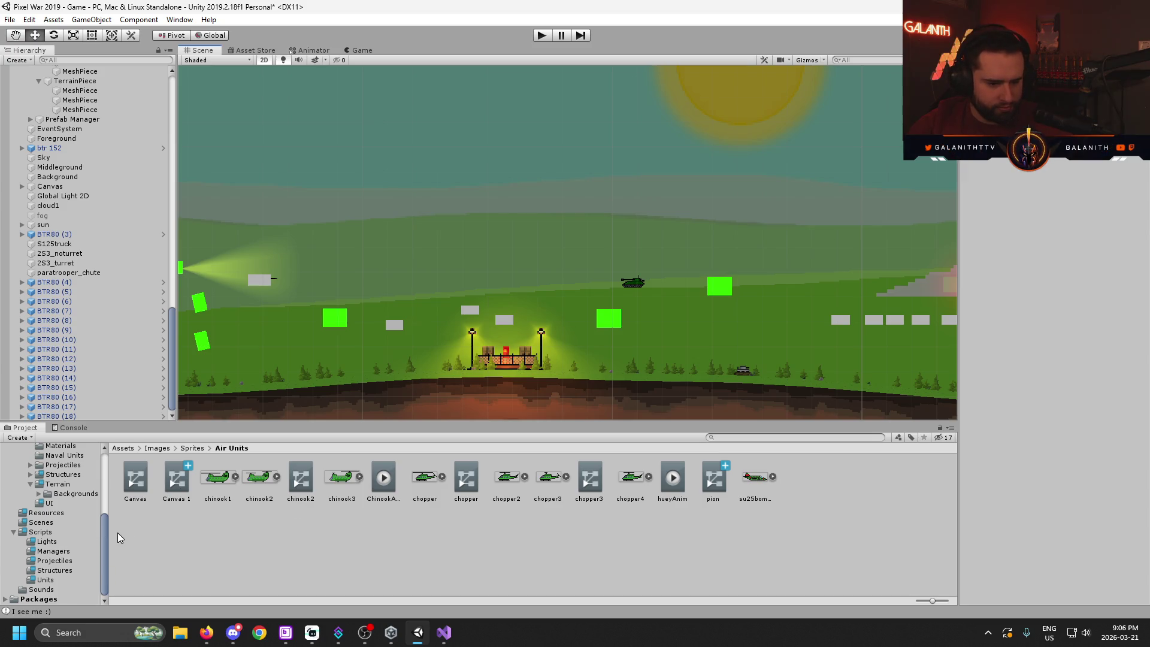
- Browse the Resources folder's assets, then show the Air Units sprites
scroll(73, 529, up, 3)
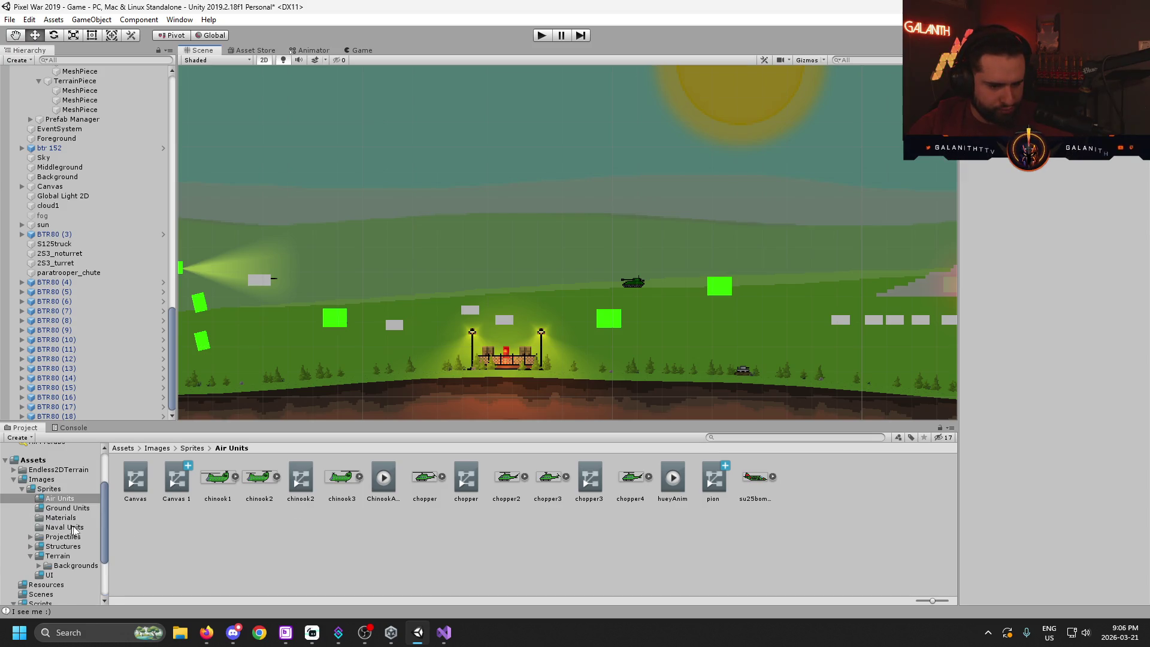
scroll(71, 549, down, 3)
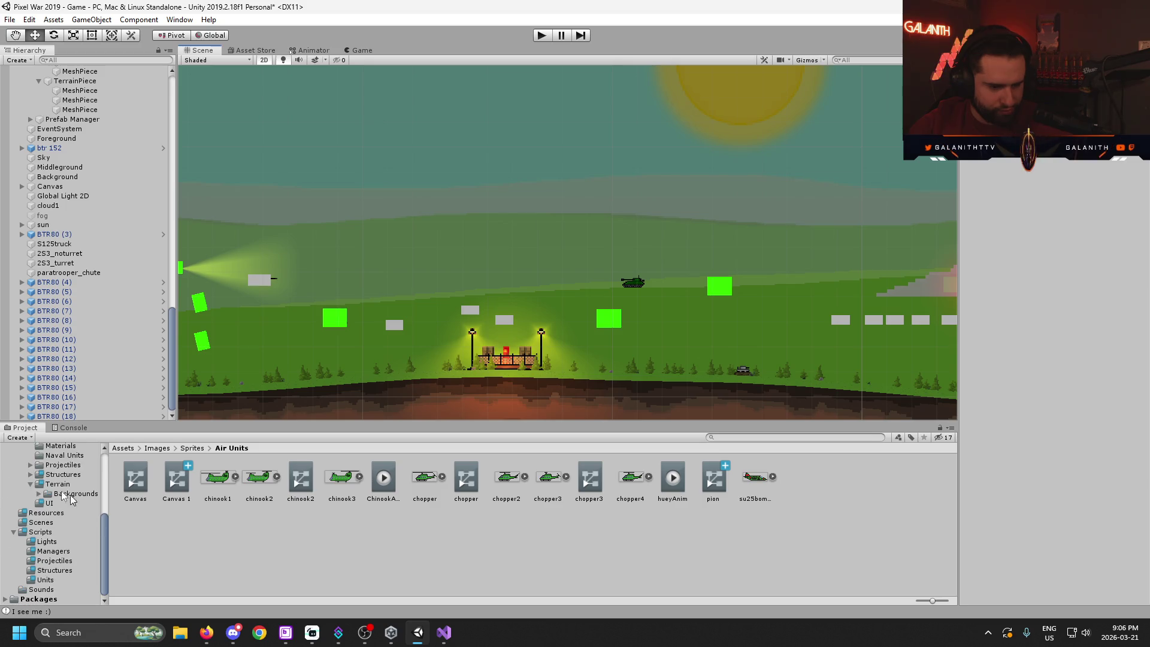
click(42, 514)
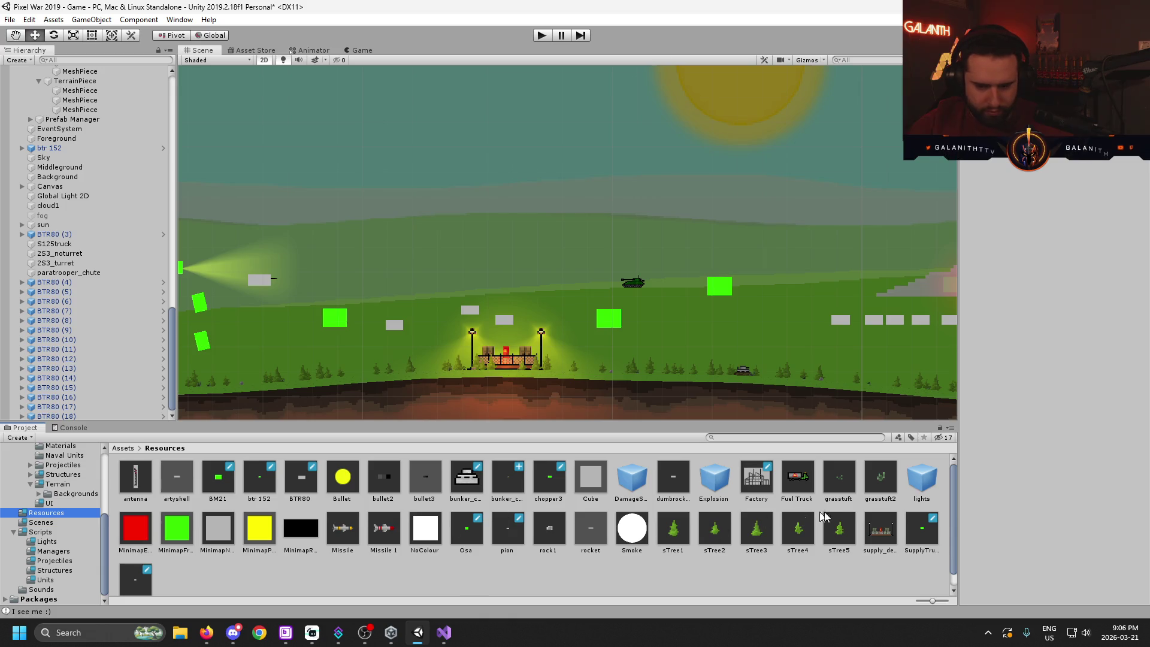
scroll(858, 573, down, 1)
scroll(858, 573, up, 1)
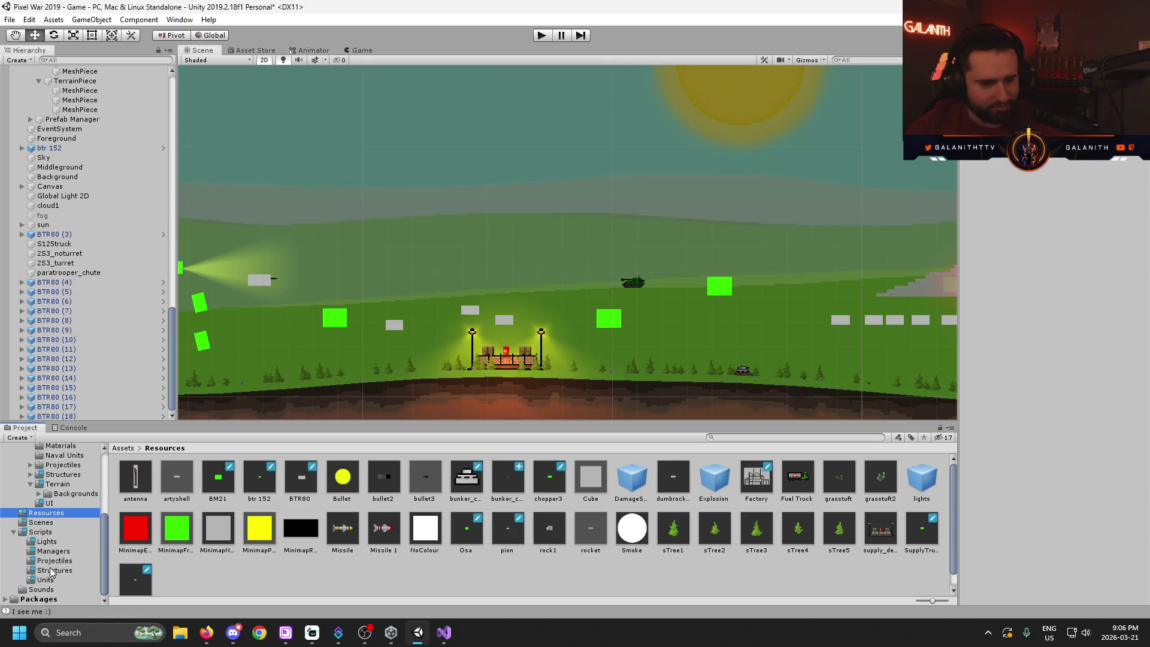
scroll(74, 485, up, 5)
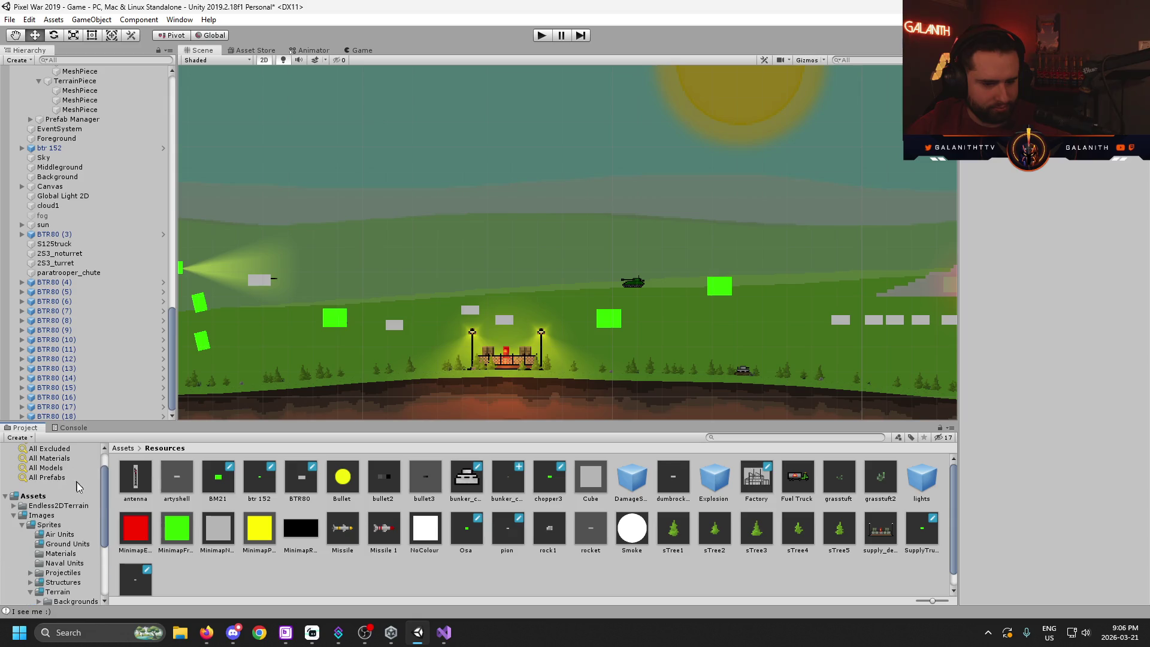
click(61, 534)
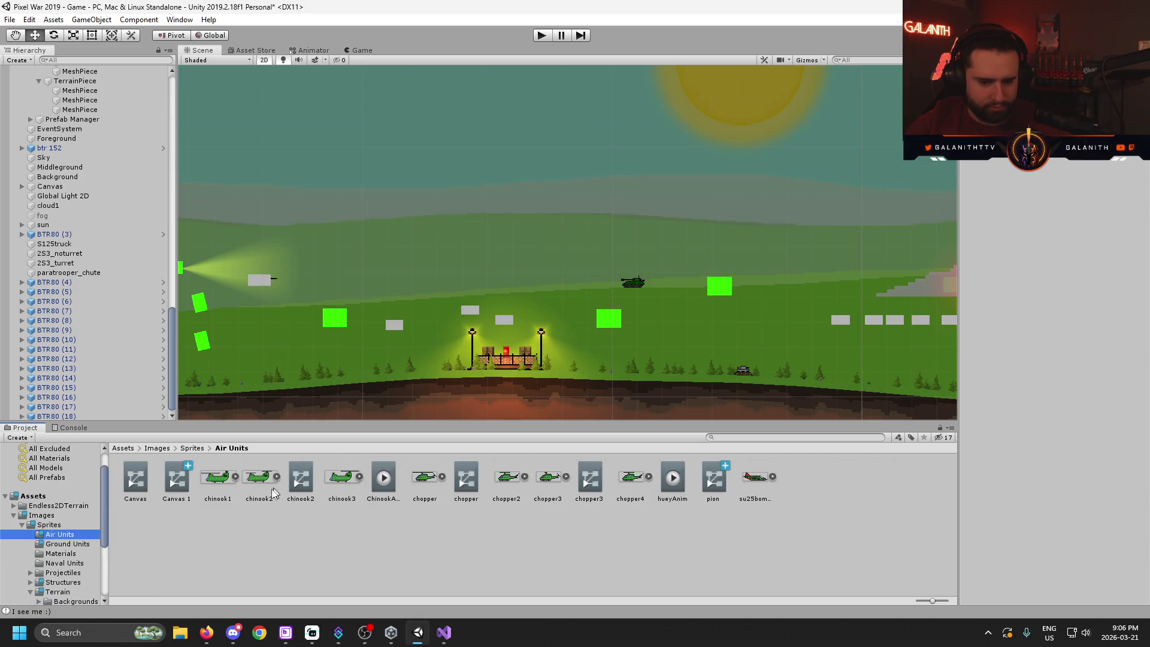
- Place the chinook3 helicopter into the scene, then undo the placement
click(384, 479)
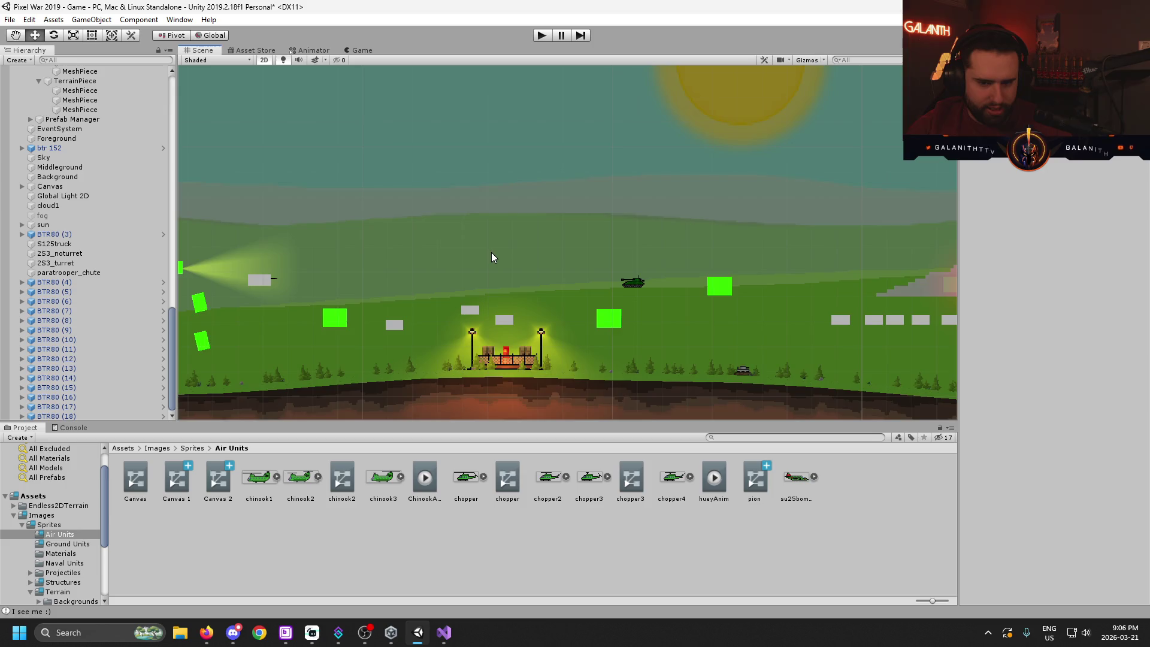
key(super)
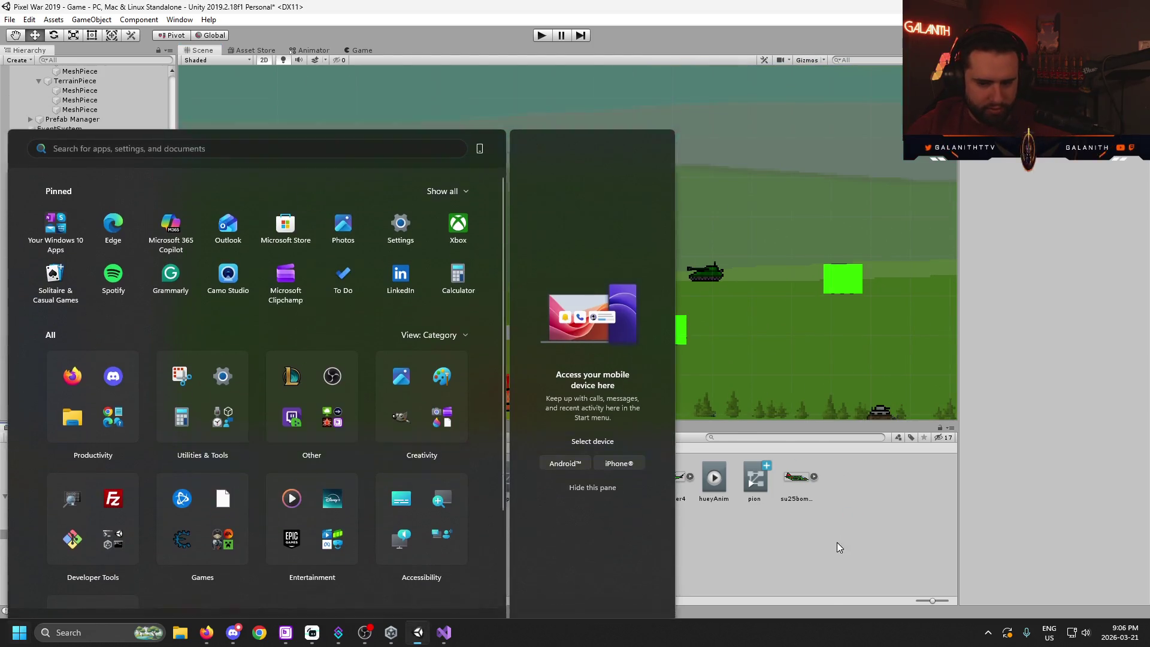
key(Escape)
drag(388, 483, 501, 210)
scroll(519, 236, up, 5)
key(ctrl+z)
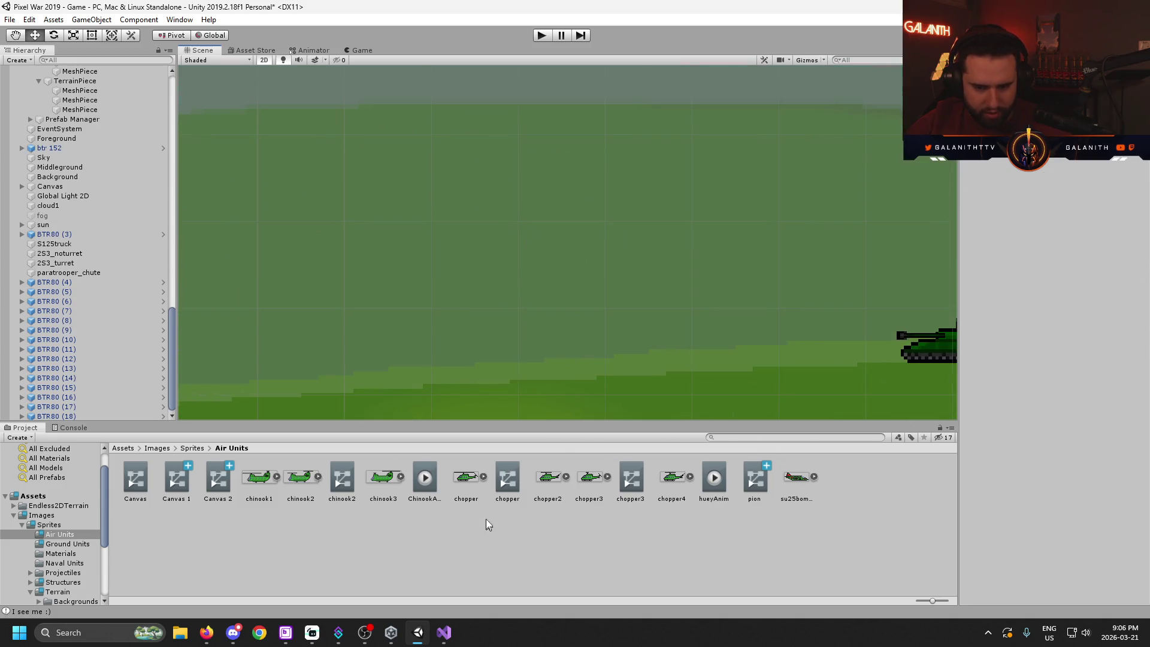
- Play and stop the ChinookAnim preview, open hueyAnim, then show the Ground Units sprites
click(513, 484)
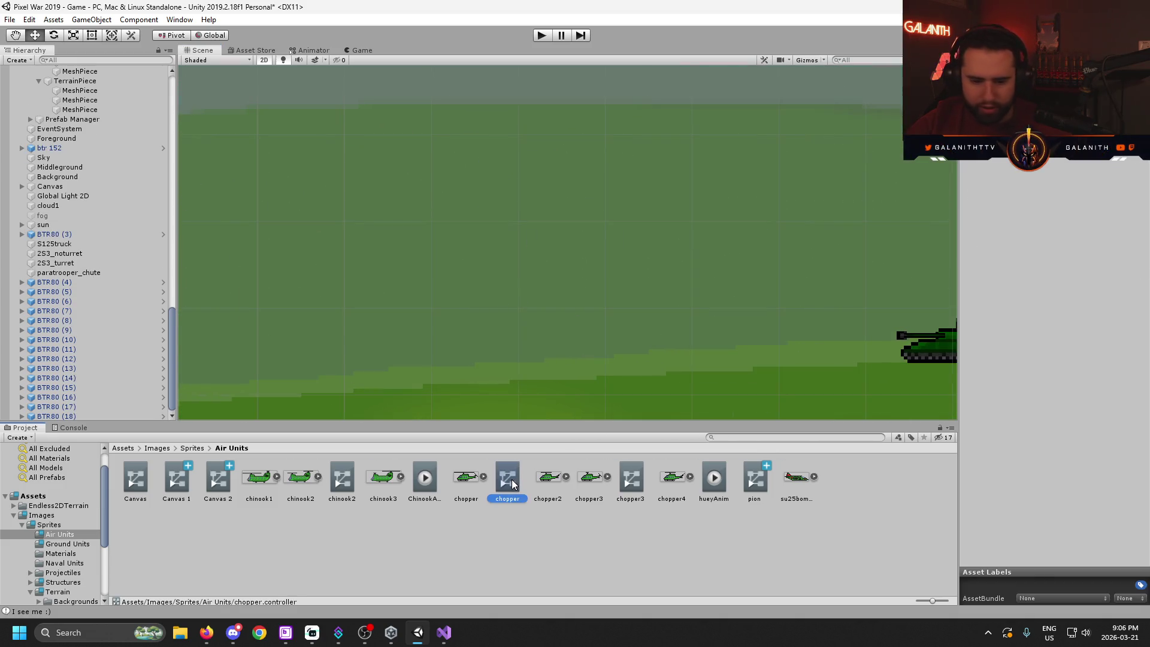
click(425, 479)
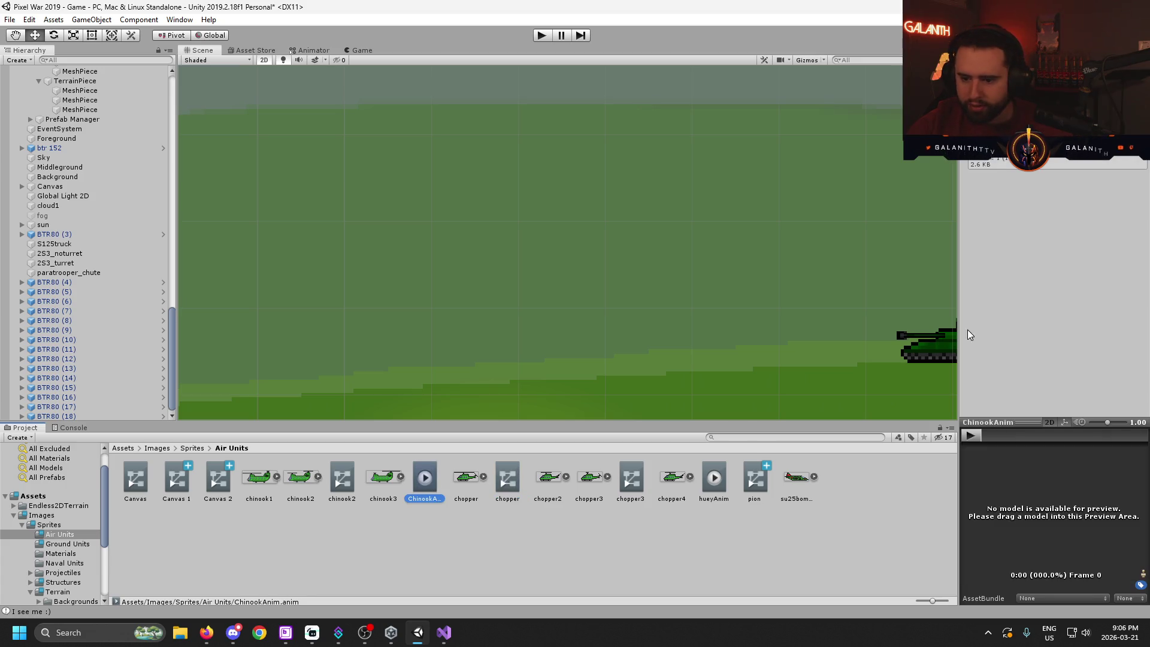
click(970, 436)
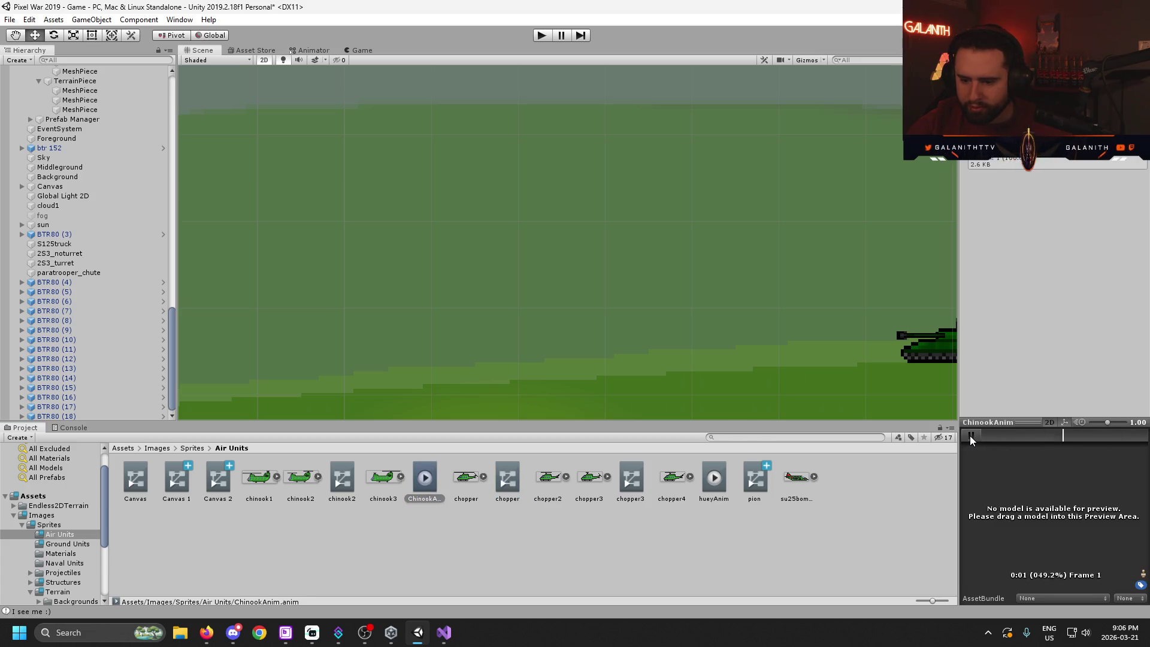
click(970, 436)
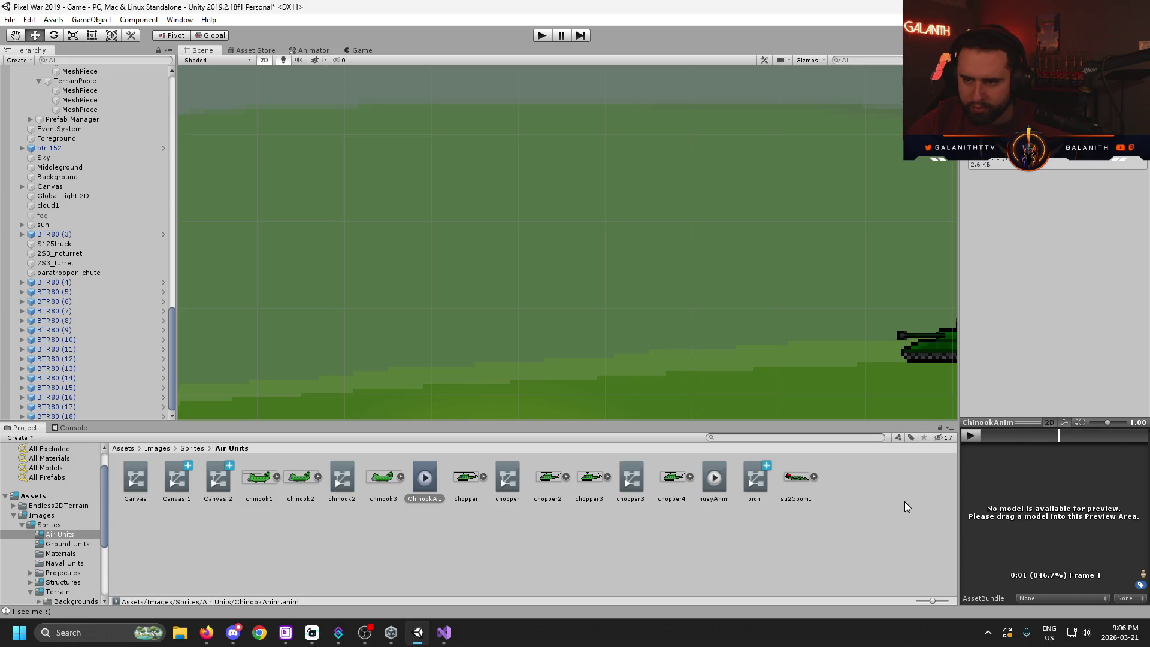
click(210, 479)
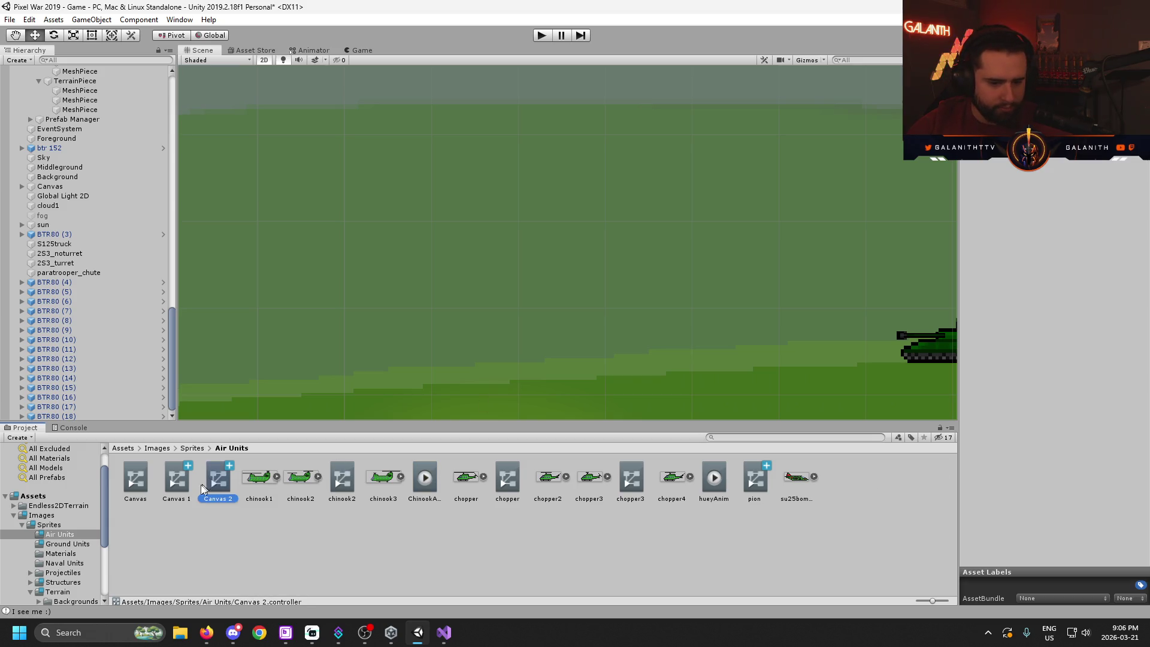
click(714, 485)
click(60, 544)
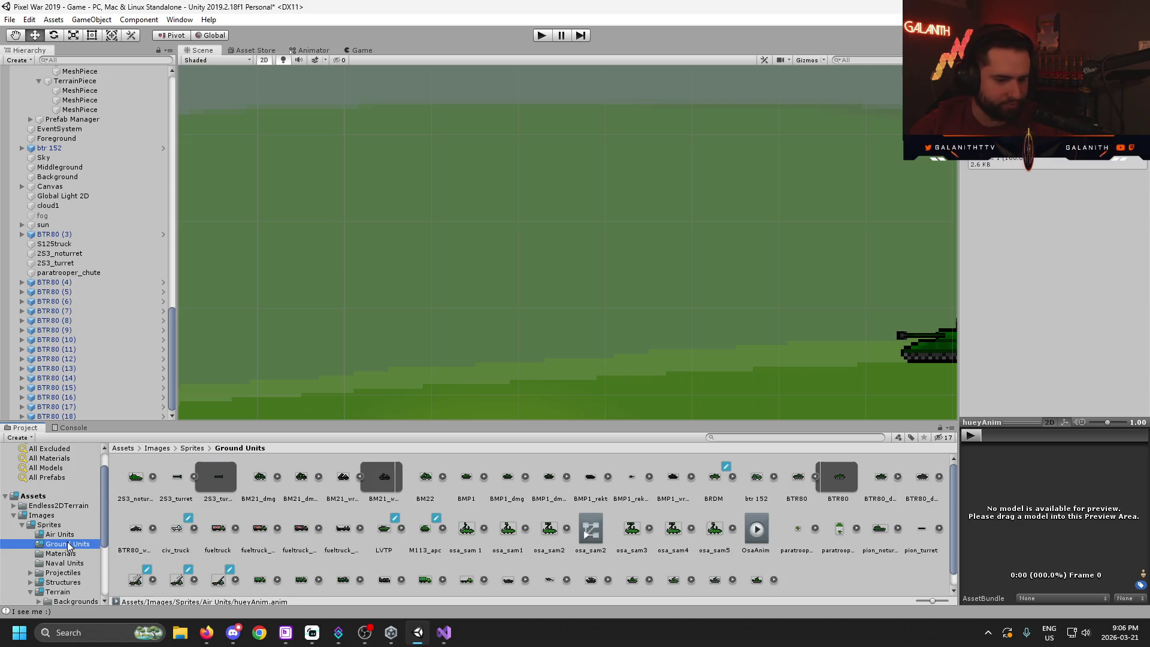
- Pan the Scene view past the lamps and crates along the ground
scroll(428, 502, down, 1)
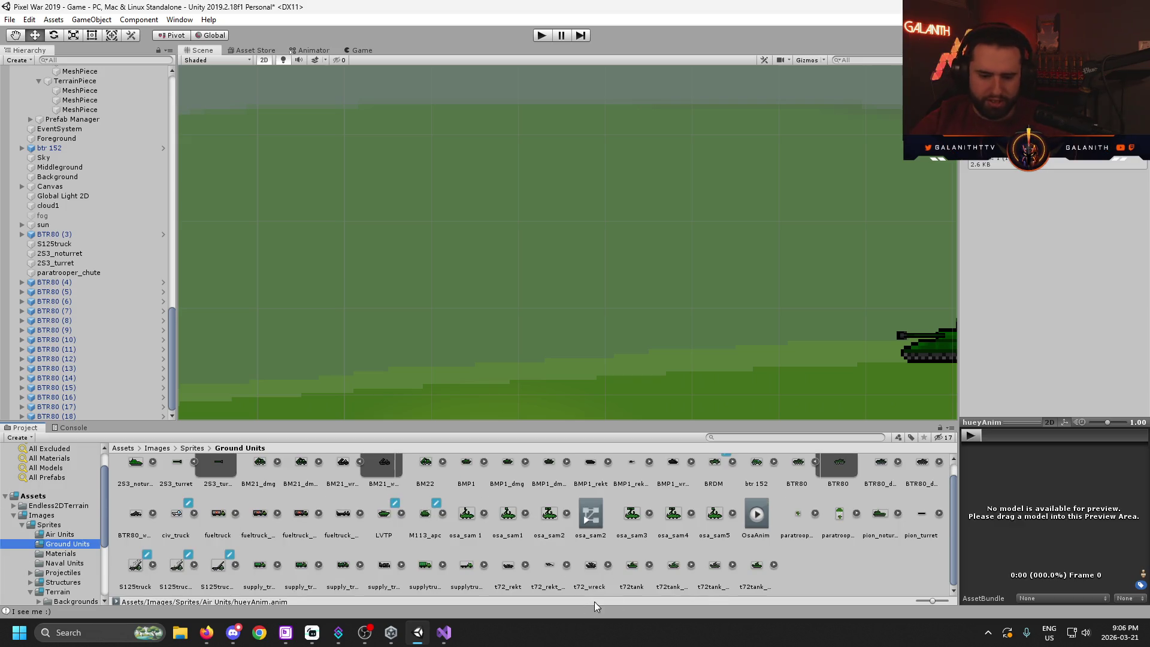
mouse_move(688, 406)
mouse_down()
mouse_move(624, 115)
mouse_move(743, 237)
mouse_up()
mouse_move(696, 300)
mouse_down()
mouse_move(611, 362)
mouse_move(608, 383)
mouse_up()
scroll(599, 509, up, 1)
drag(689, 352, 682, 352)
scroll(332, 277, down, 5)
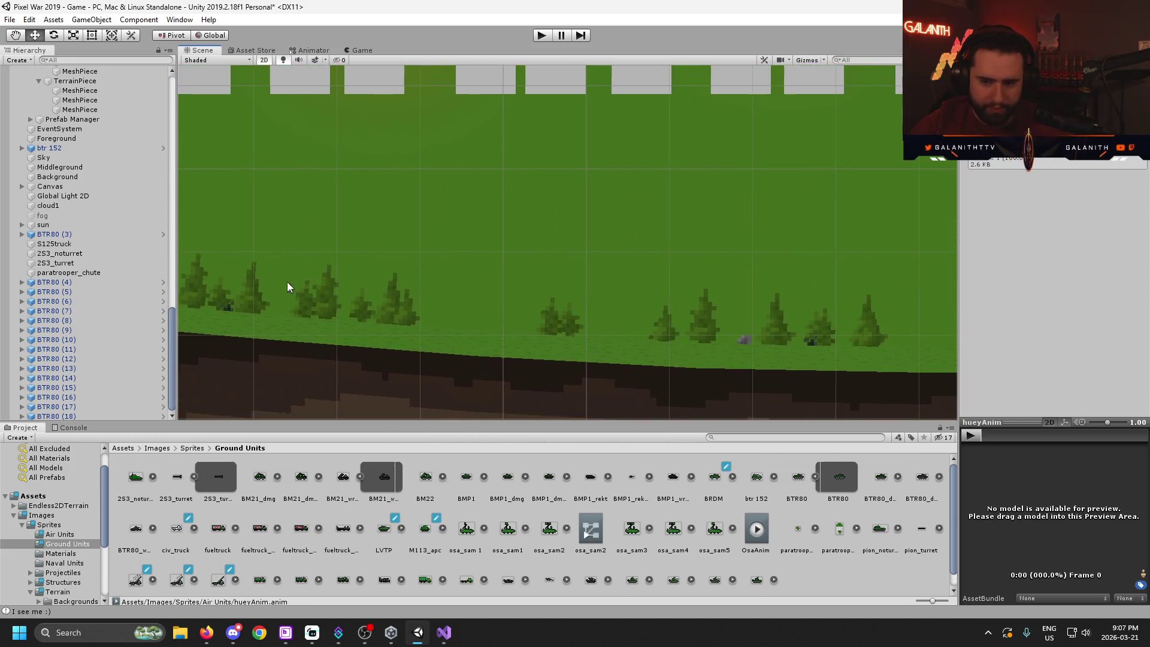
scroll(789, 329, down, 5)
mouse_move(800, 333)
mouse_down()
mouse_move(639, 287)
mouse_move(544, 333)
mouse_up()
- Zoom in on the parachuting paratrooper, then zoom back out toward the UI boxes
scroll(393, 326, up, 2)
scroll(500, 342, up, 2)
scroll(564, 248, up, 2)
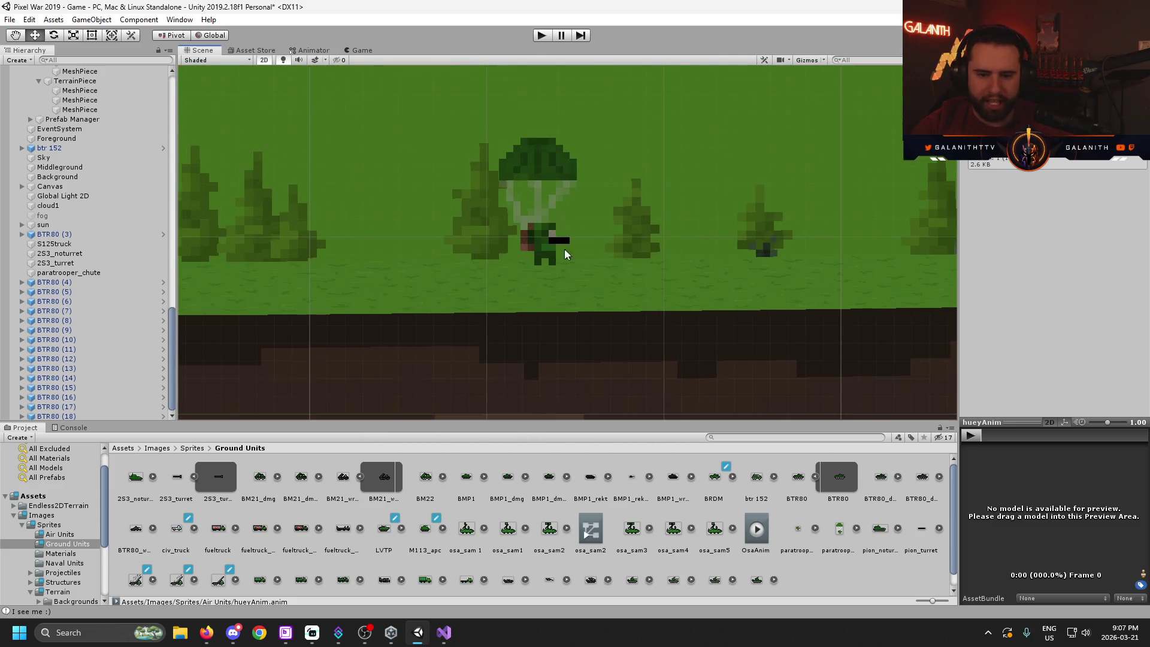
scroll(522, 237, up, 2)
scroll(523, 236, down, 3)
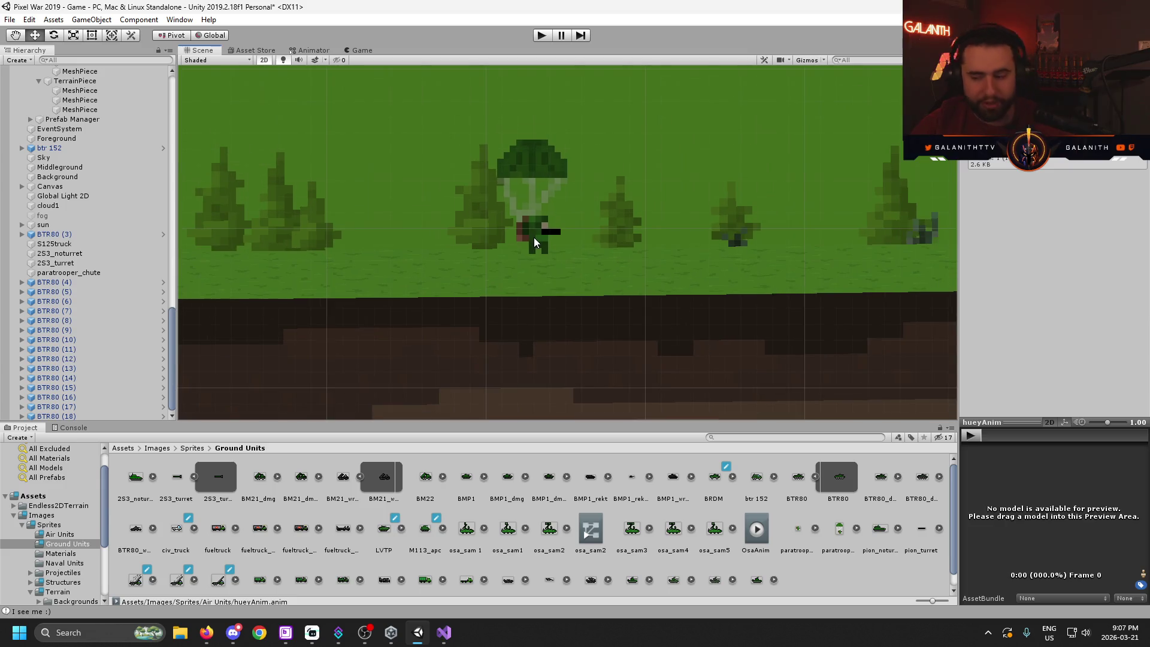
scroll(536, 242, down, 3)
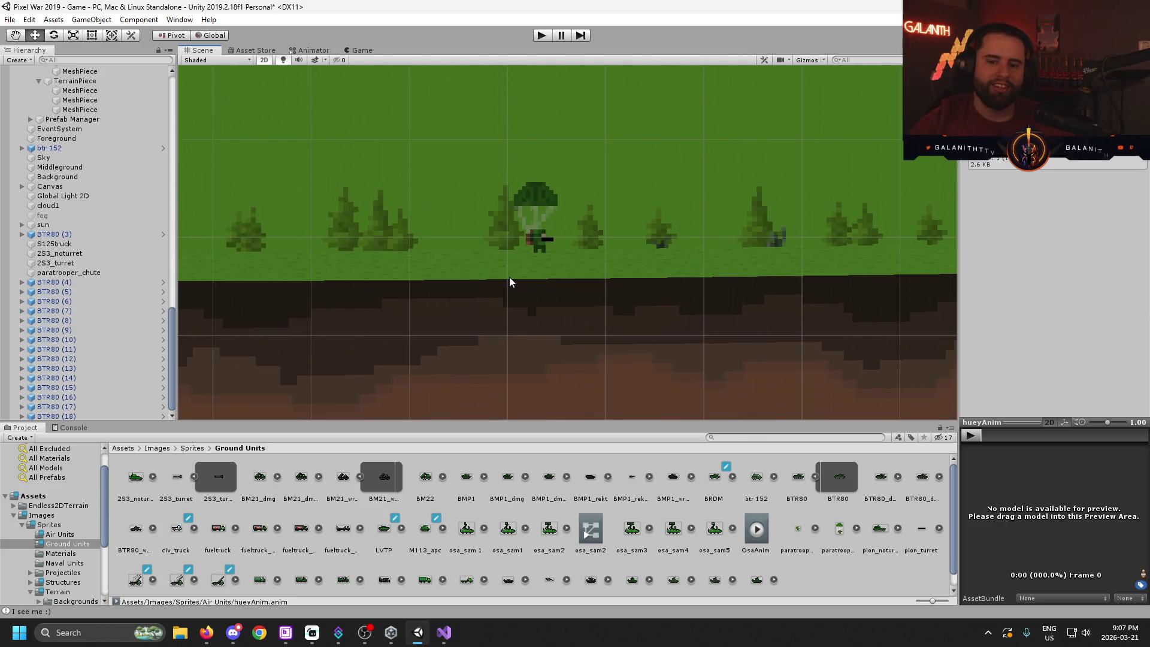
drag(508, 283, 497, 332)
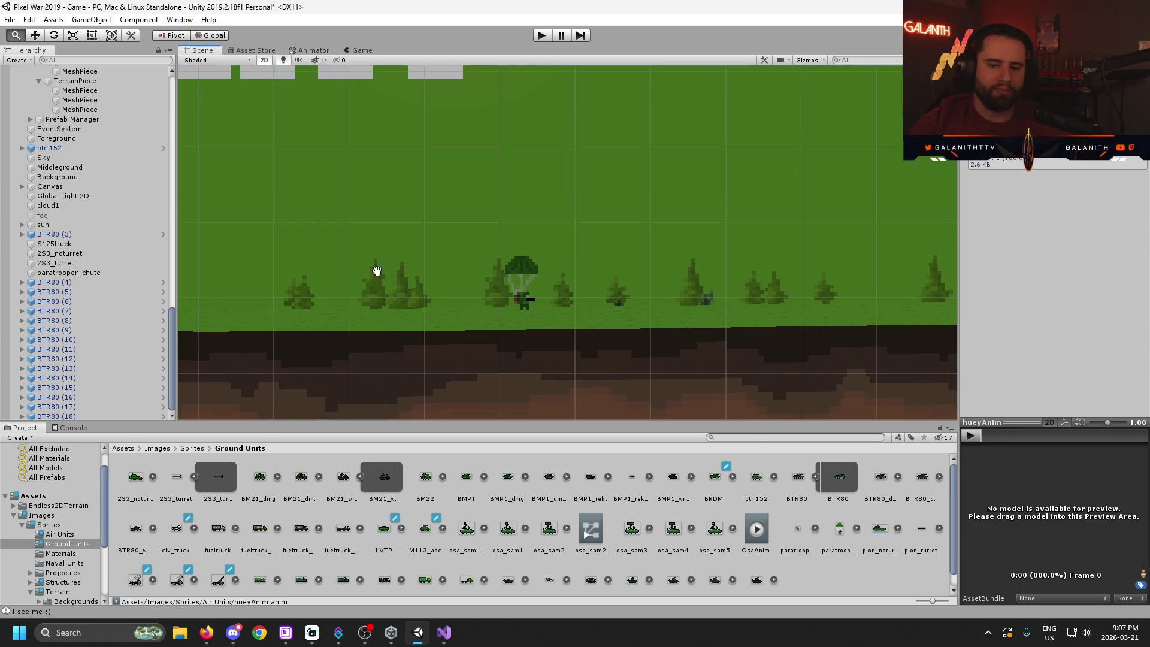
scroll(519, 271, down, 3)
scroll(519, 271, down, 2)
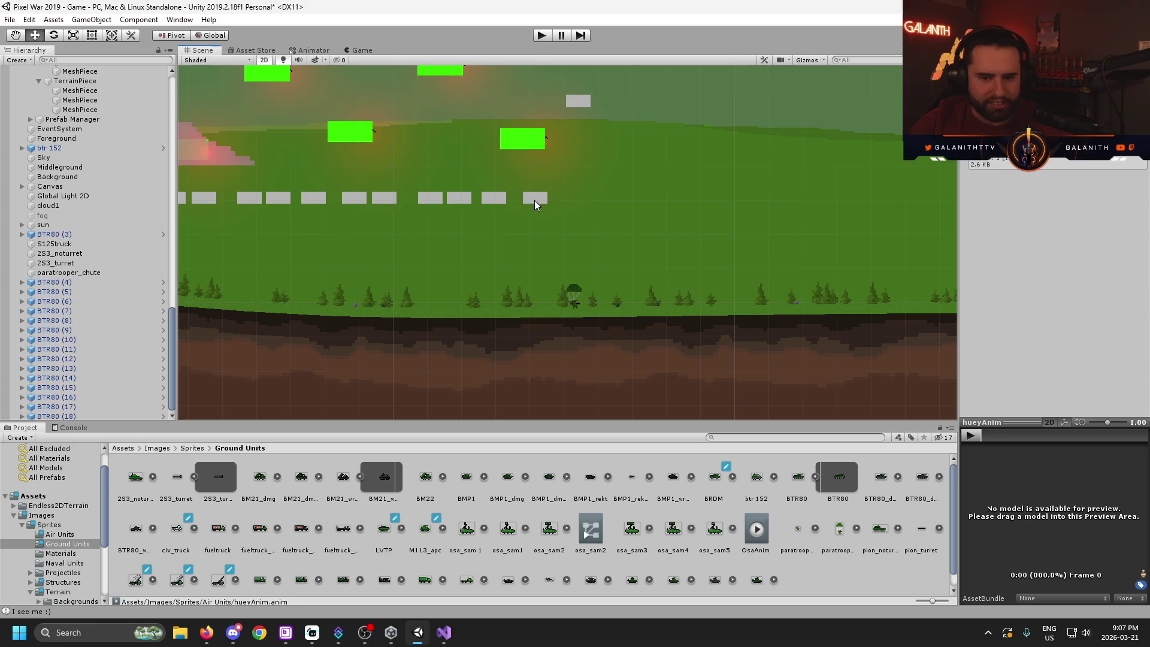
scroll(538, 210, up, 3)
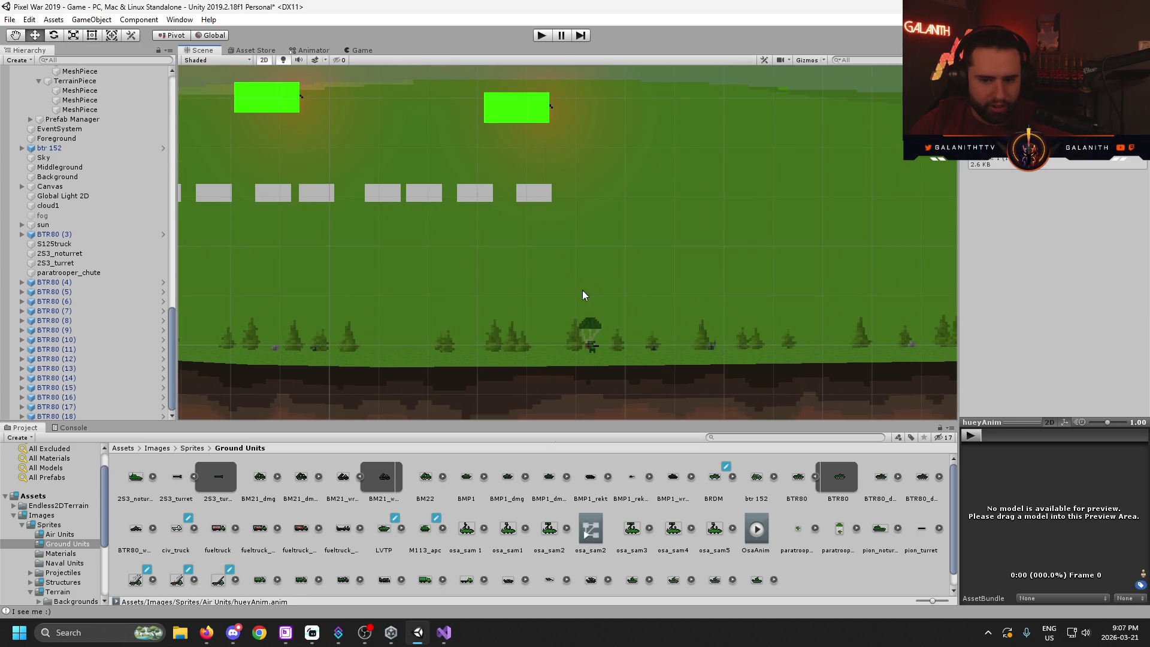
- Run the game briefly, then browse the Materials, Naval, Air and Ground Units folders
key(ctrl+p)
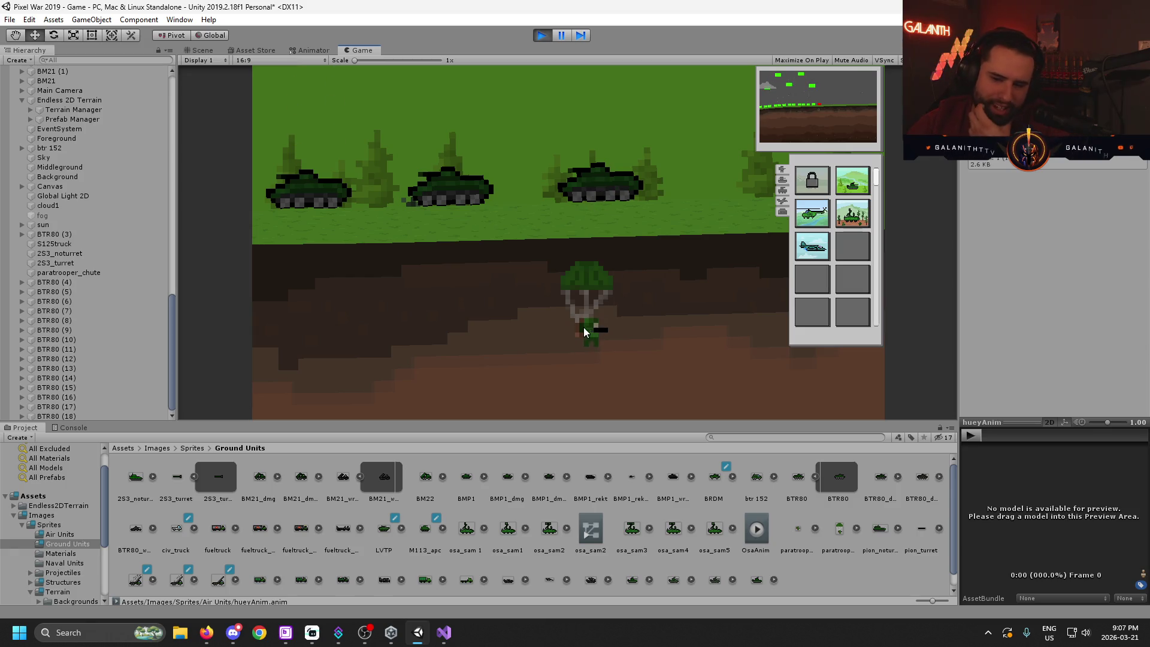
click(541, 36)
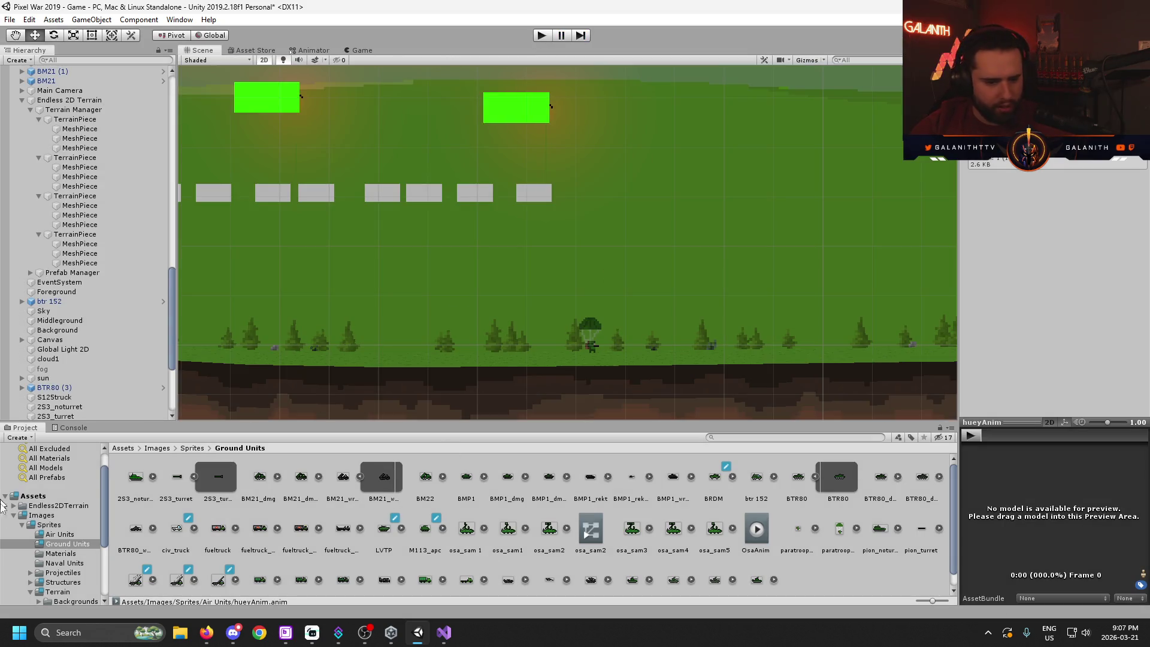
click(68, 554)
click(66, 563)
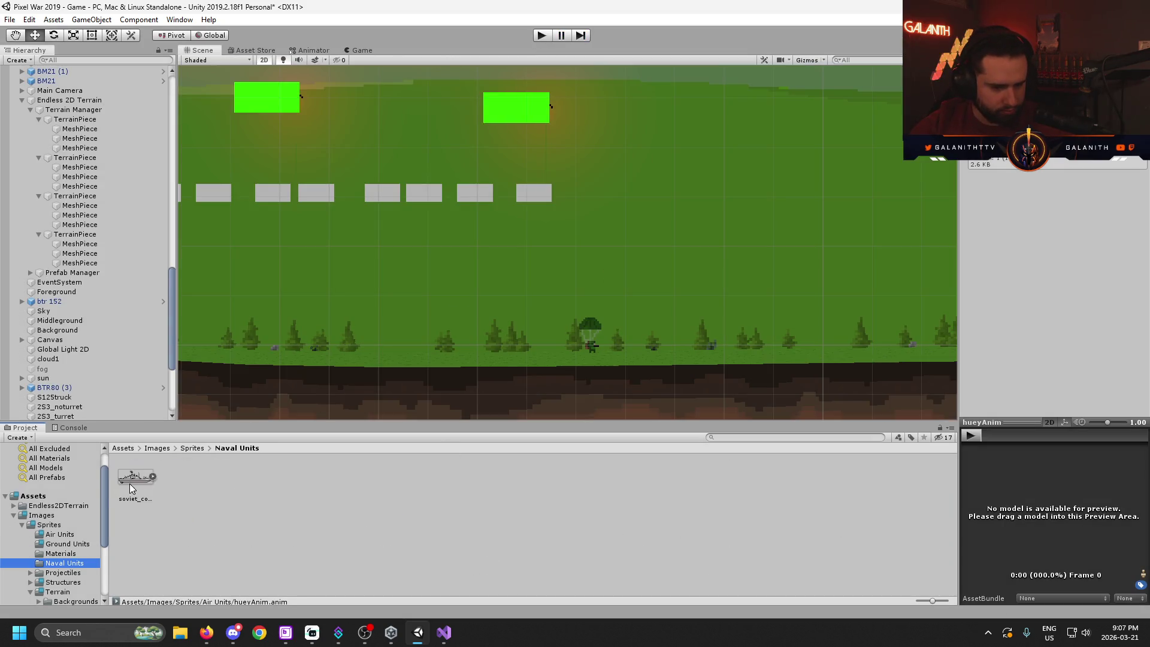
click(65, 534)
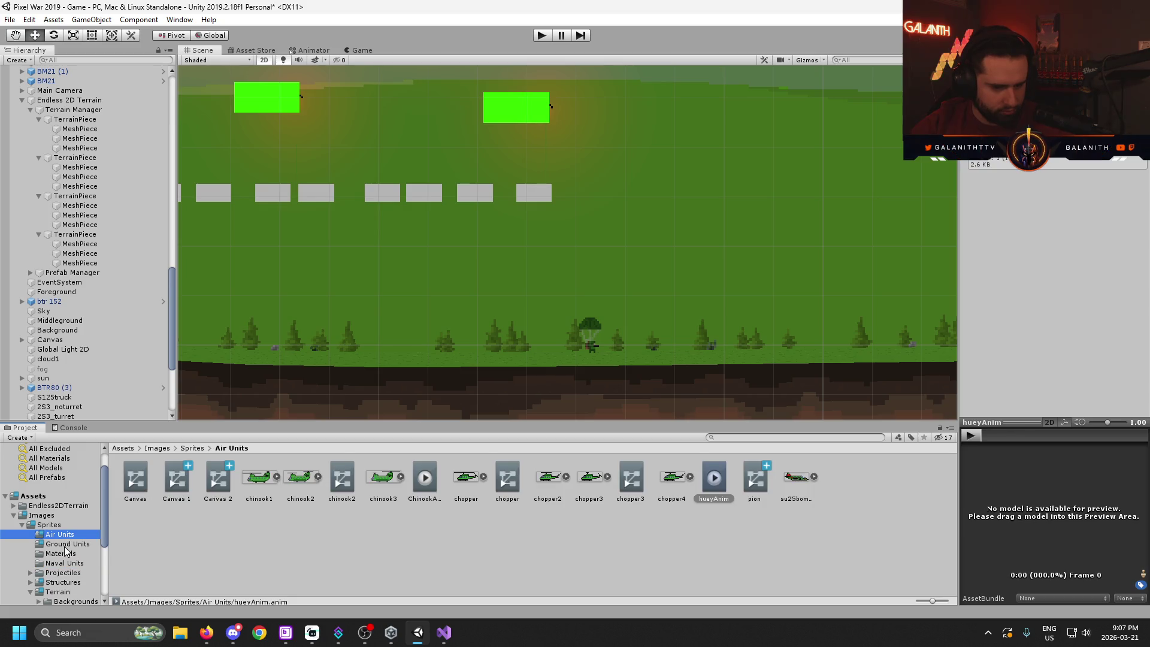
click(64, 545)
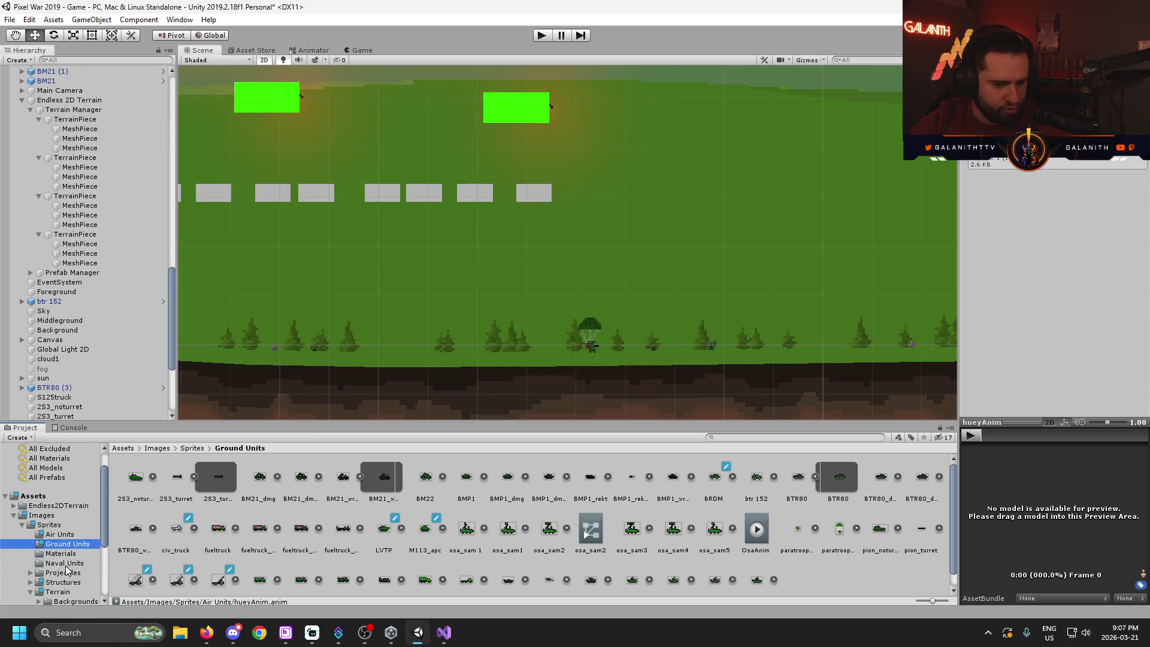
- Drag a Fuel Truck from Resources into the scene and start Play mode
scroll(68, 578, down, 2)
scroll(75, 575, down, 2)
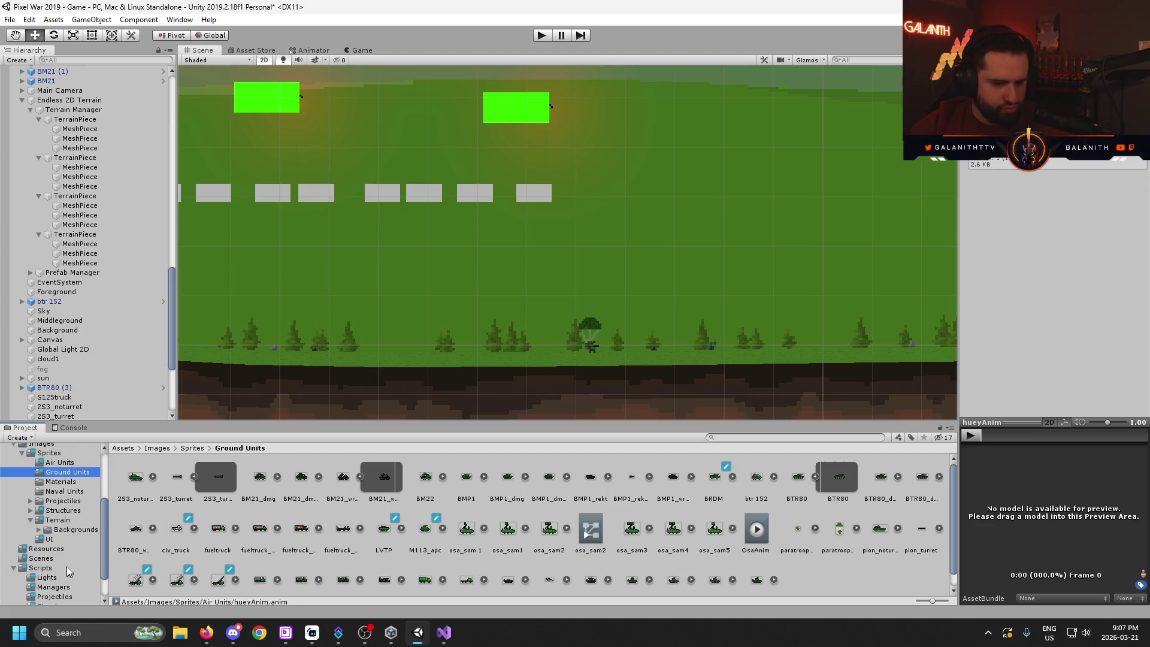
click(60, 551)
scroll(589, 324, down, 3)
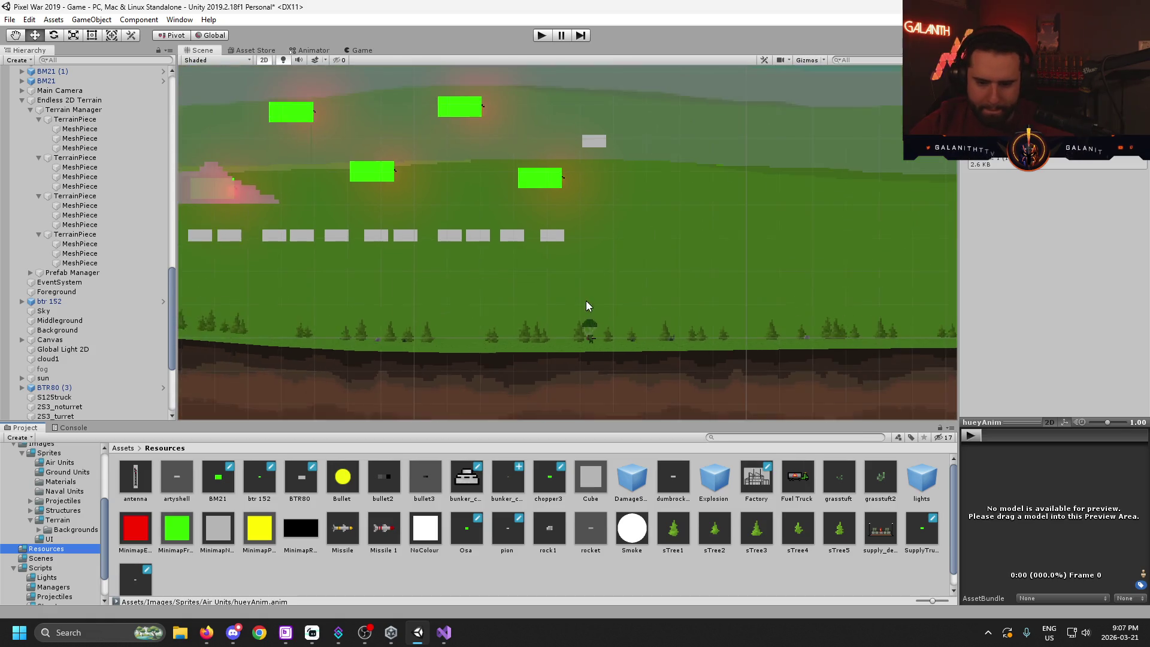
drag(797, 476, 680, 266)
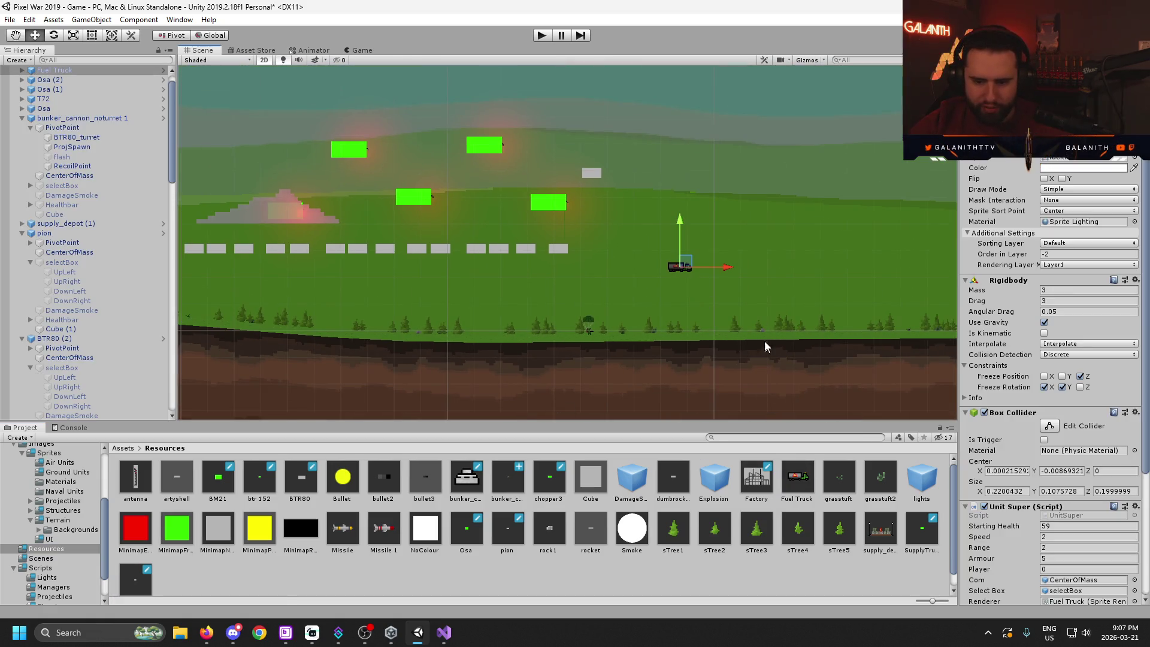
click(542, 34)
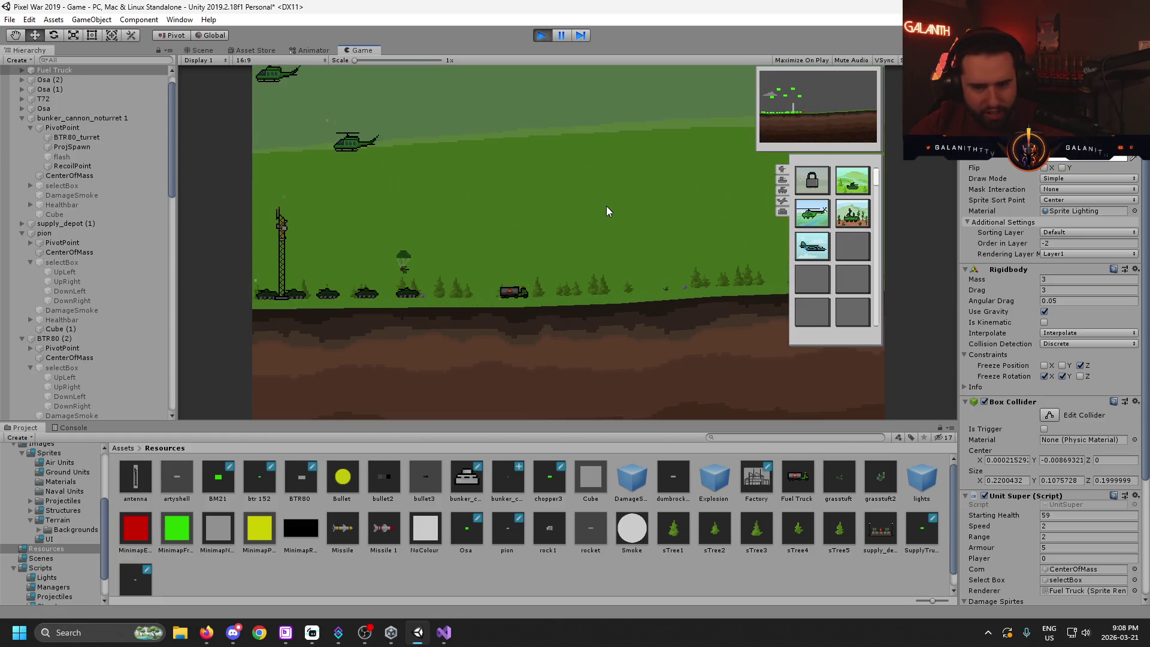
- Box-select the fuel truck in the running Game view
drag(436, 315, 529, 250)
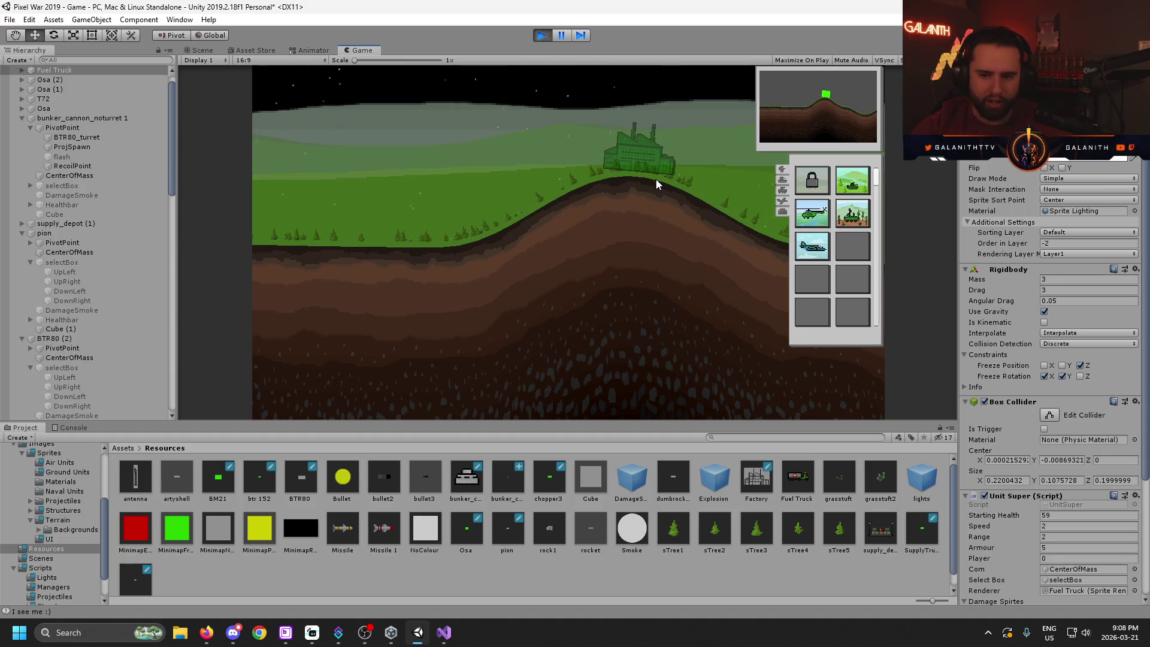
- Place the factory on the flat ground by the hill and select it
key(d)
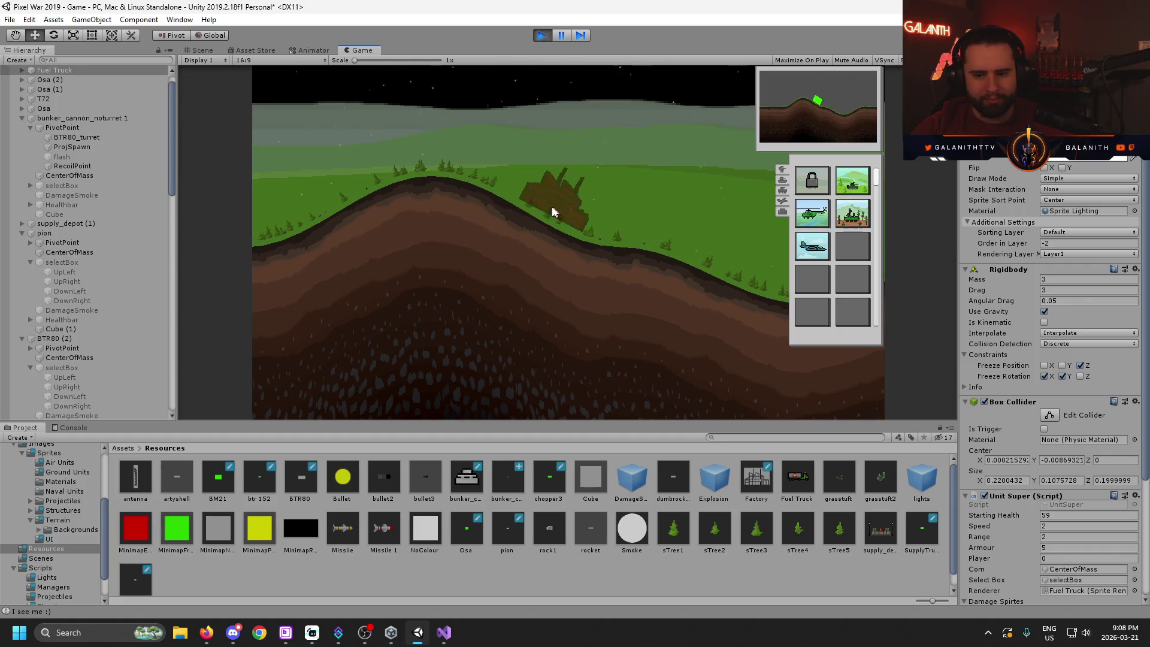
key(a)
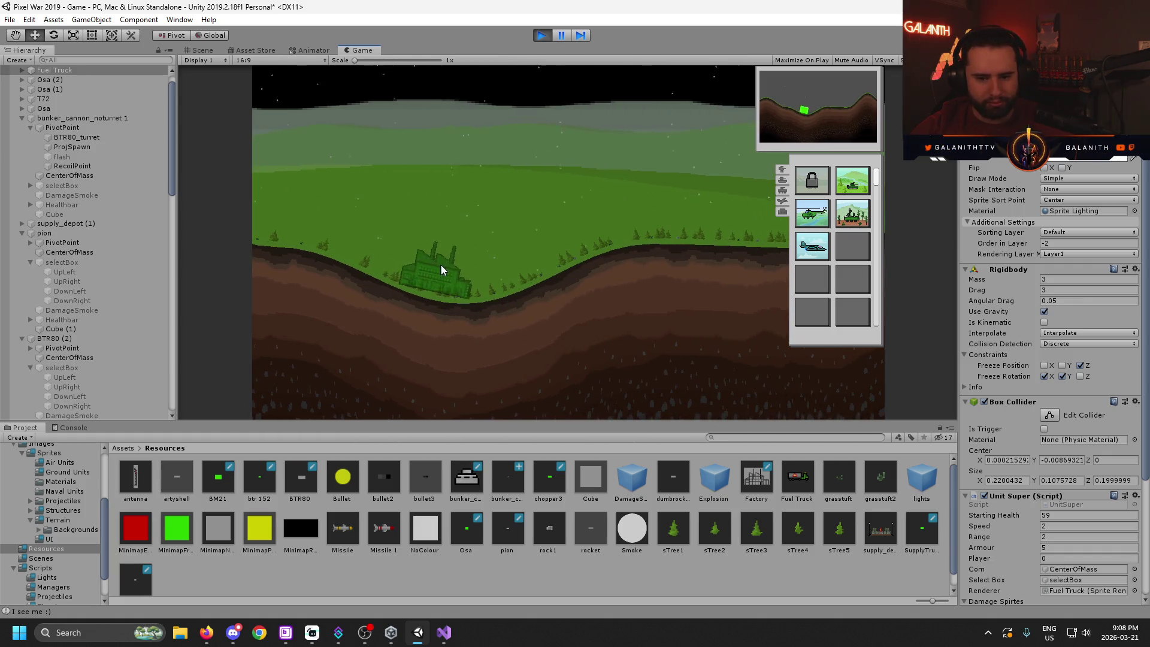
key(d)
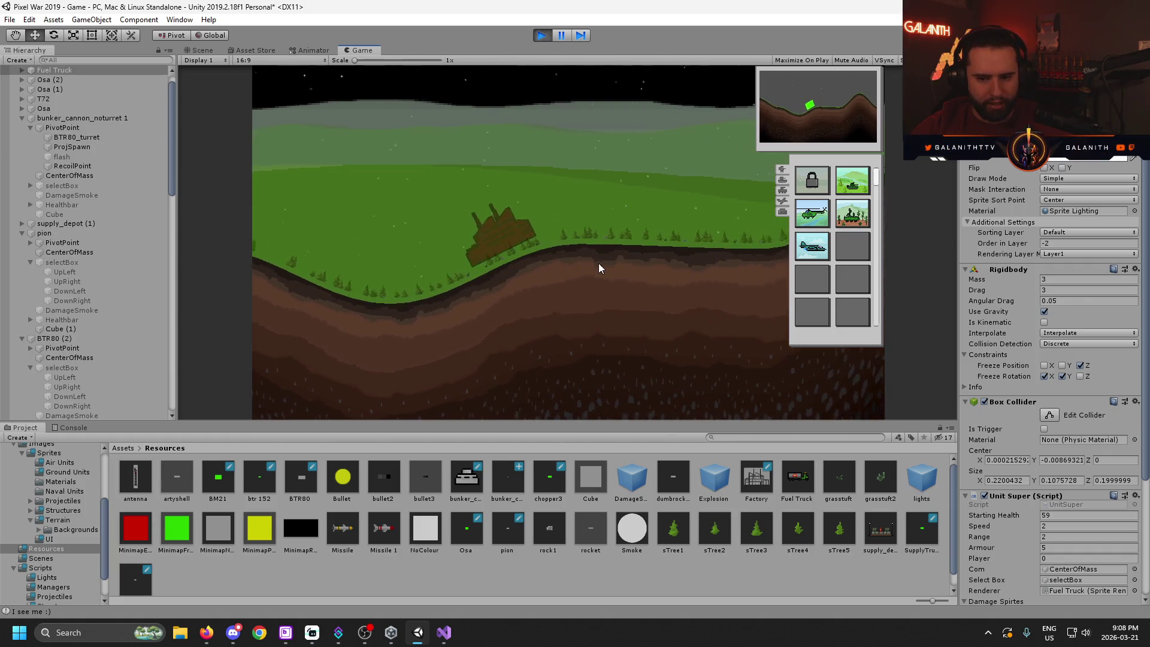
click(549, 236)
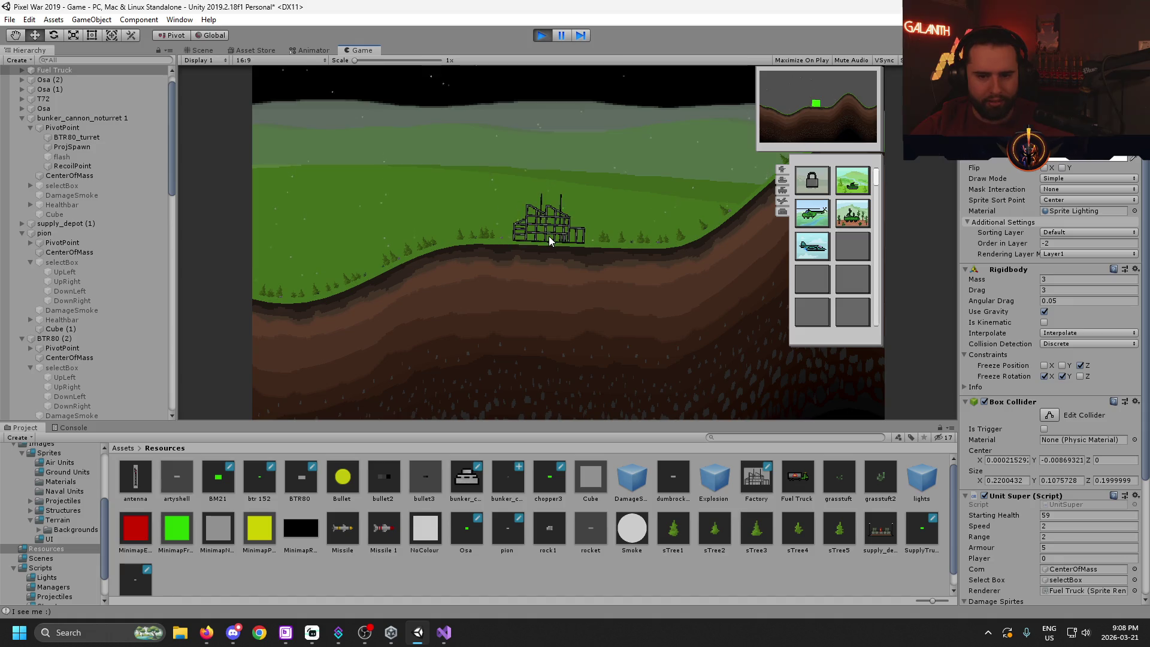
scroll(548, 236, up, 5)
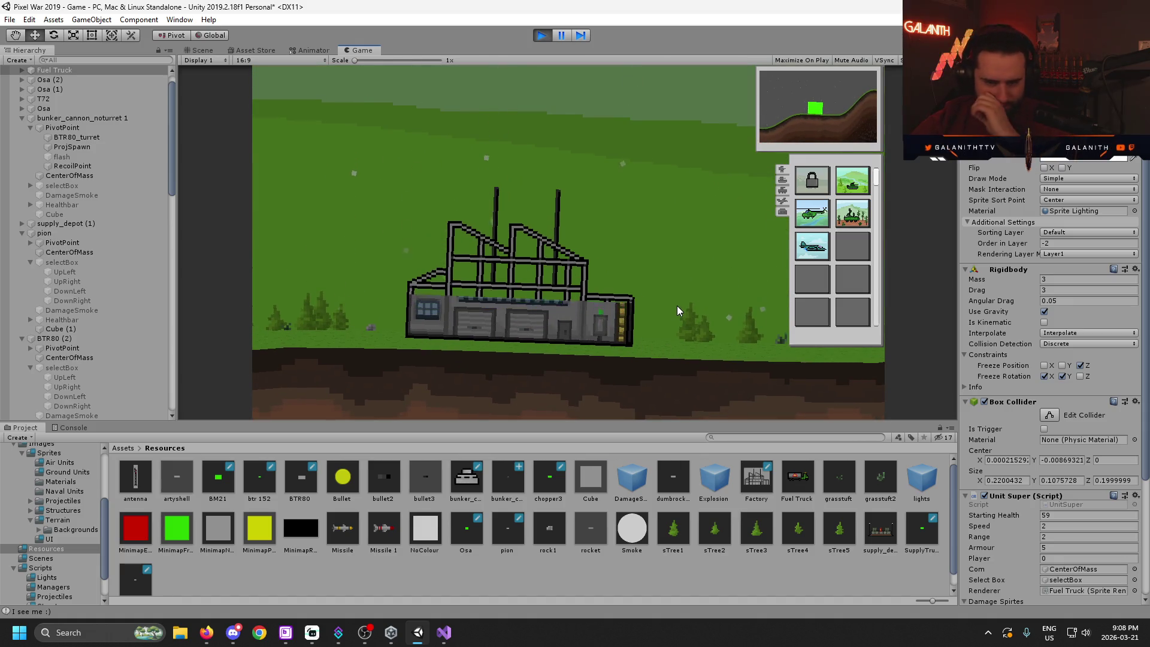
scroll(687, 302, down, 3)
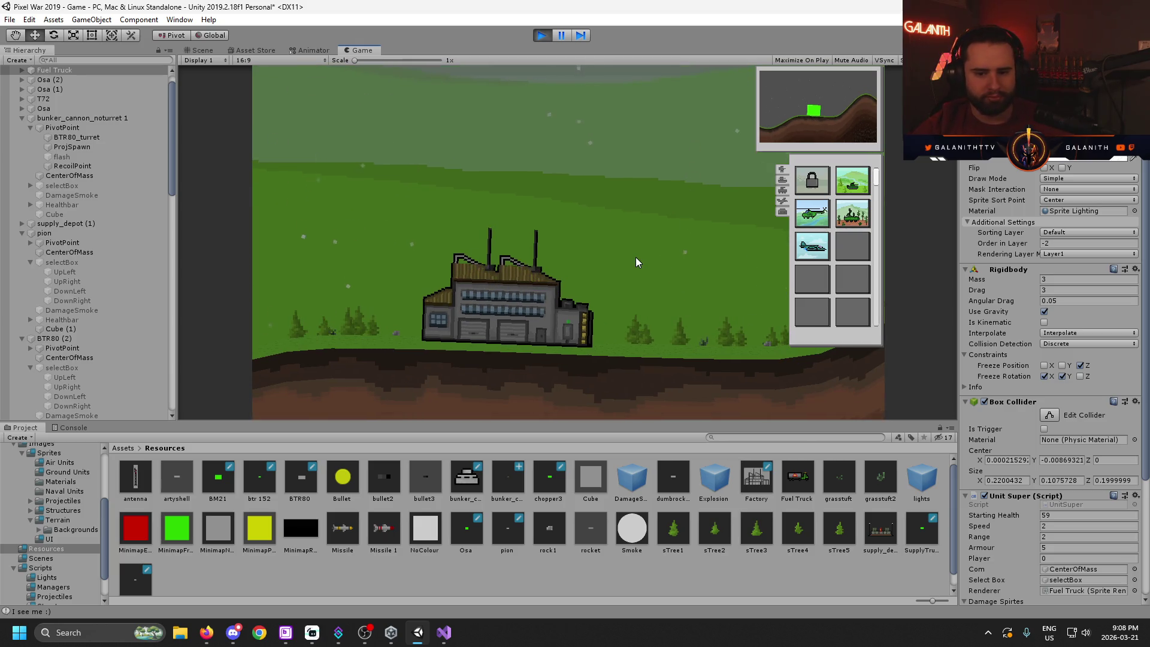
scroll(636, 261, down, 2)
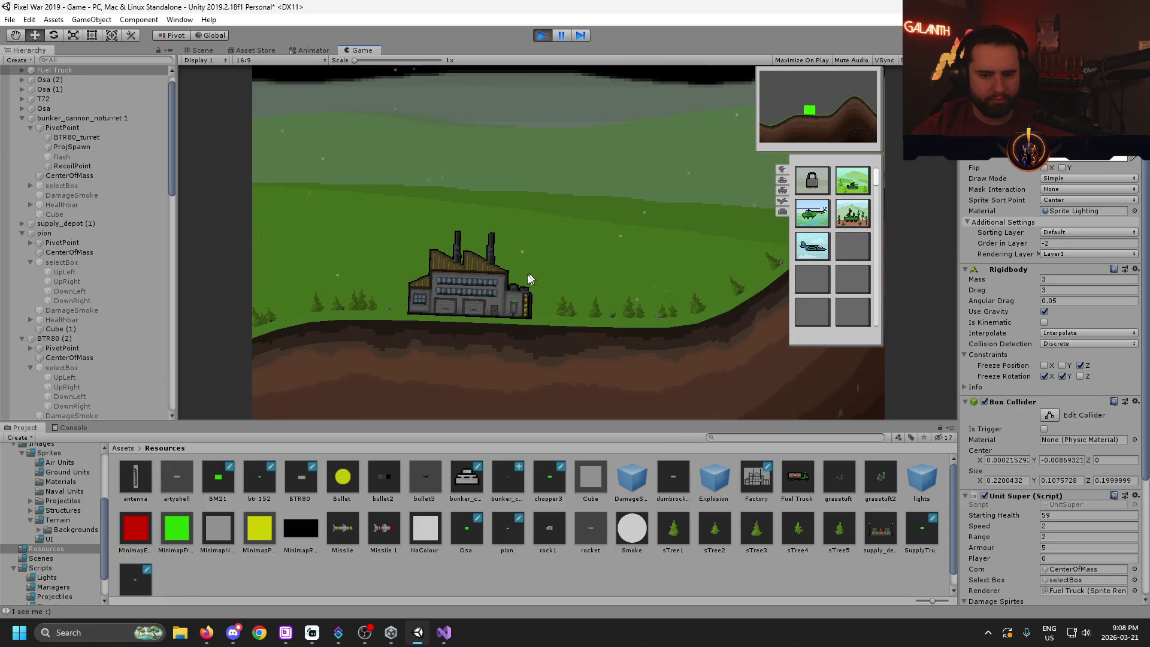
click(466, 297)
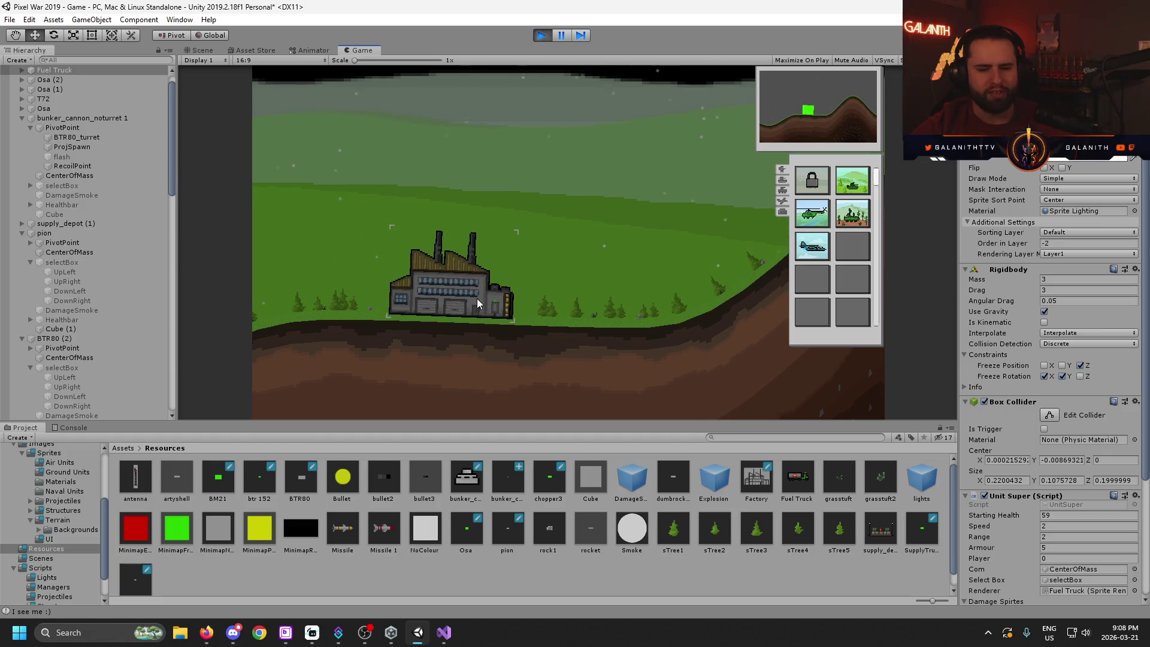
- Watch the fighting around the hill as the factory builds, then exit Play mode
drag(529, 268, 552, 268)
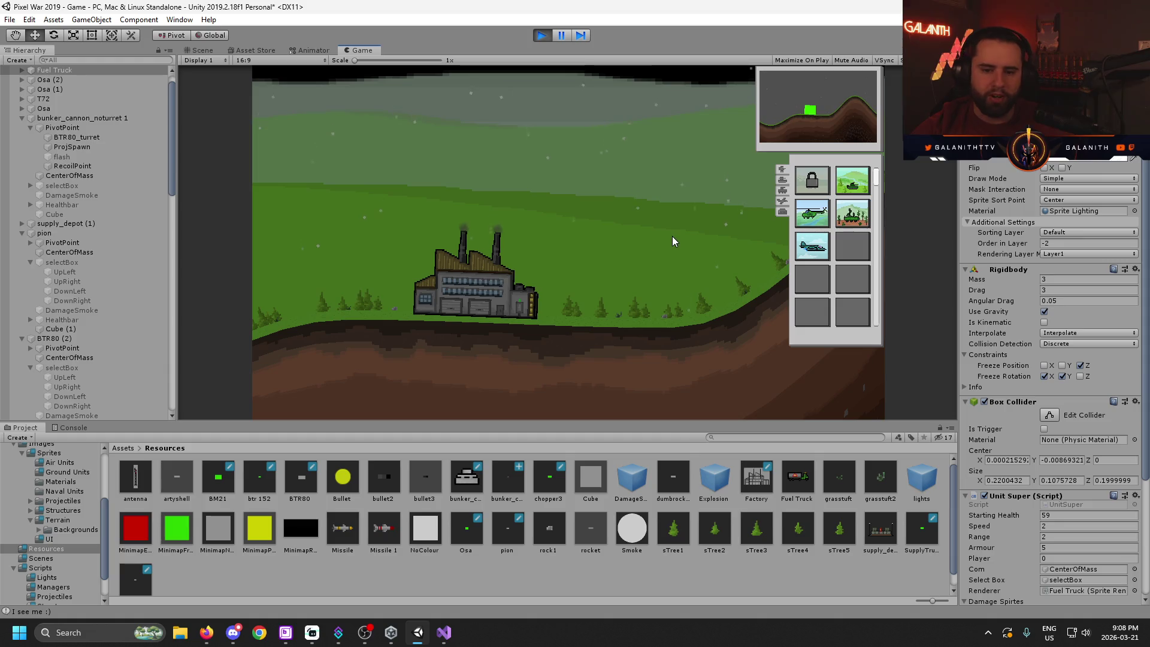
scroll(671, 235, up, 3)
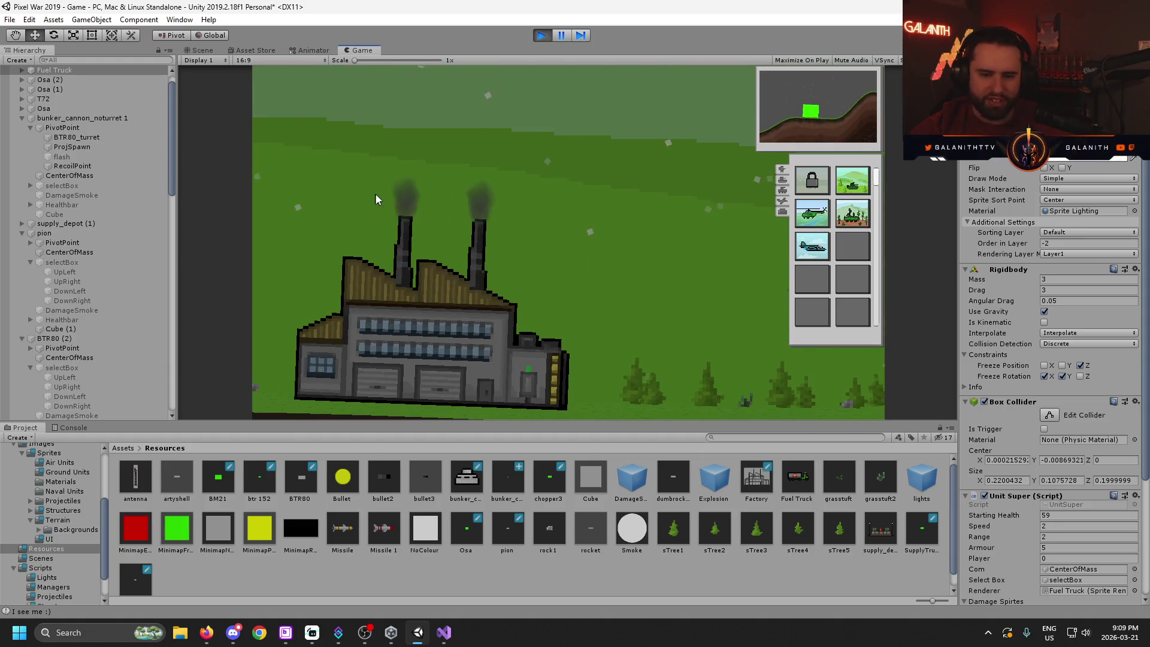
scroll(579, 220, down, 2)
scroll(677, 222, down, 1)
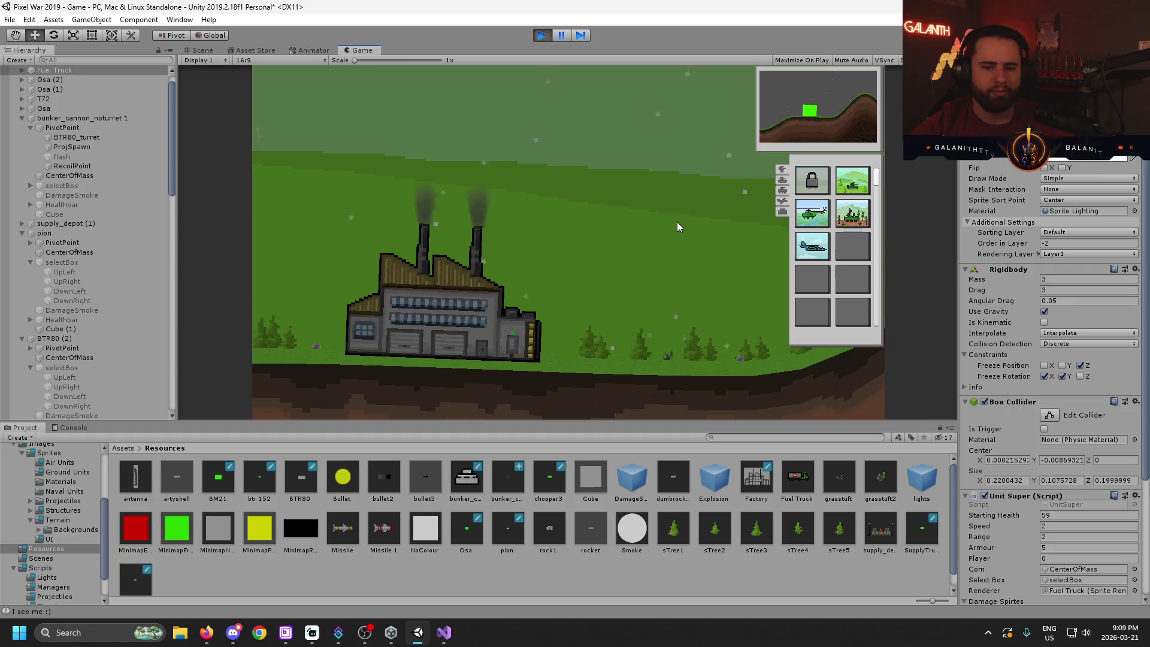
scroll(684, 222, down, 1)
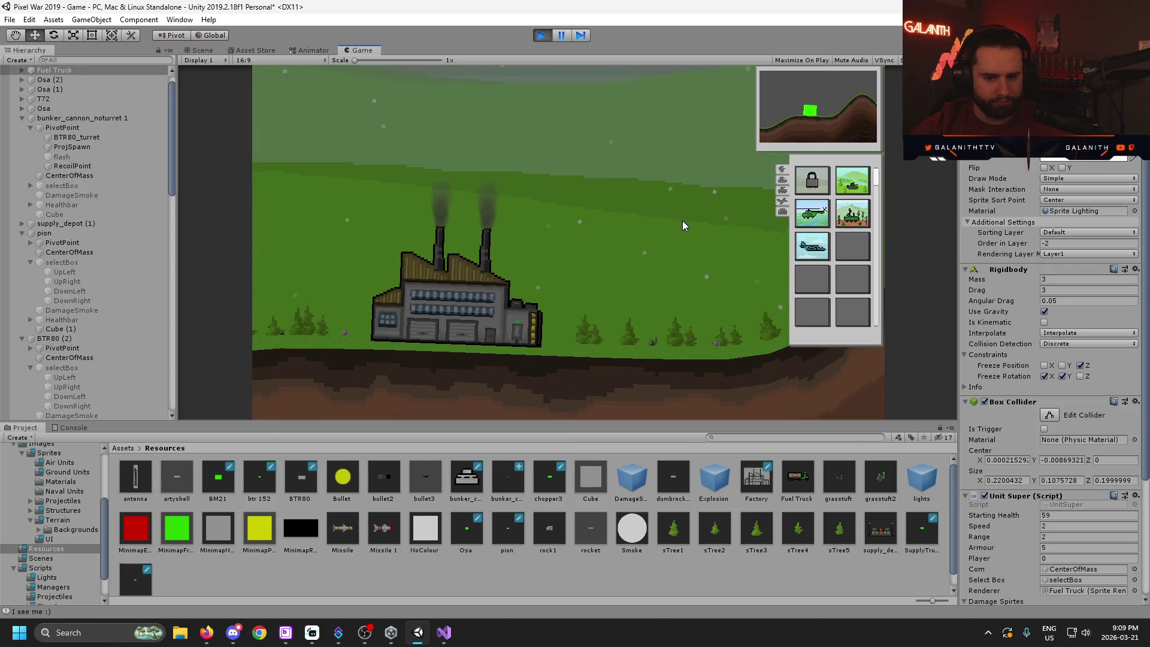
key(Right)
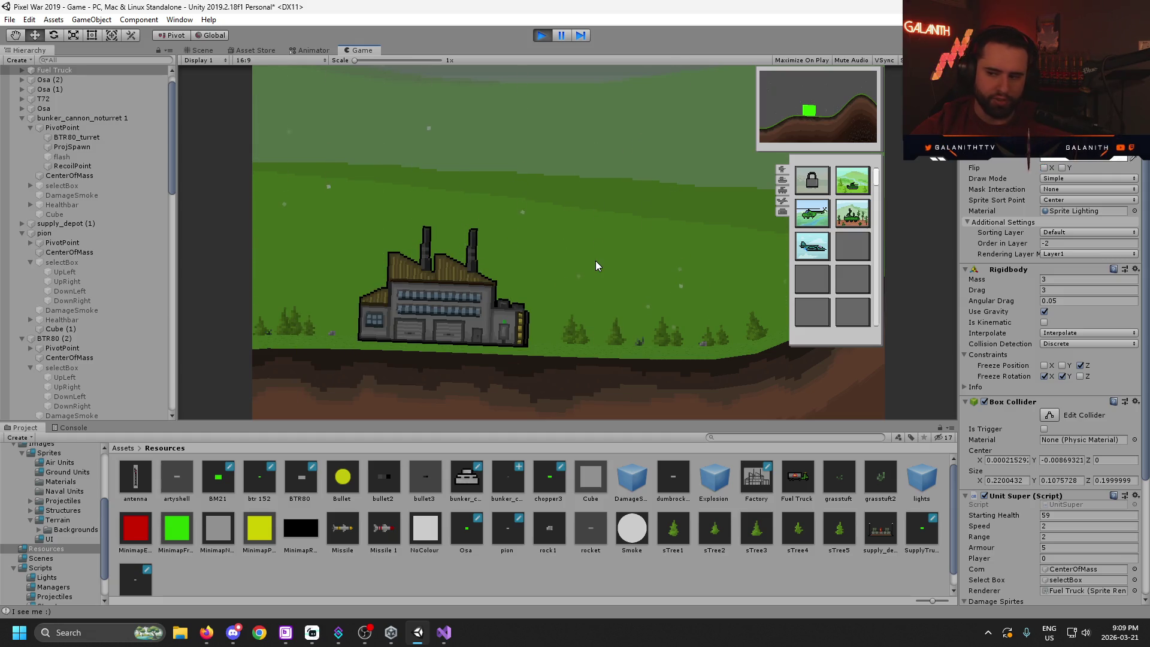
scroll(569, 240, down, 3)
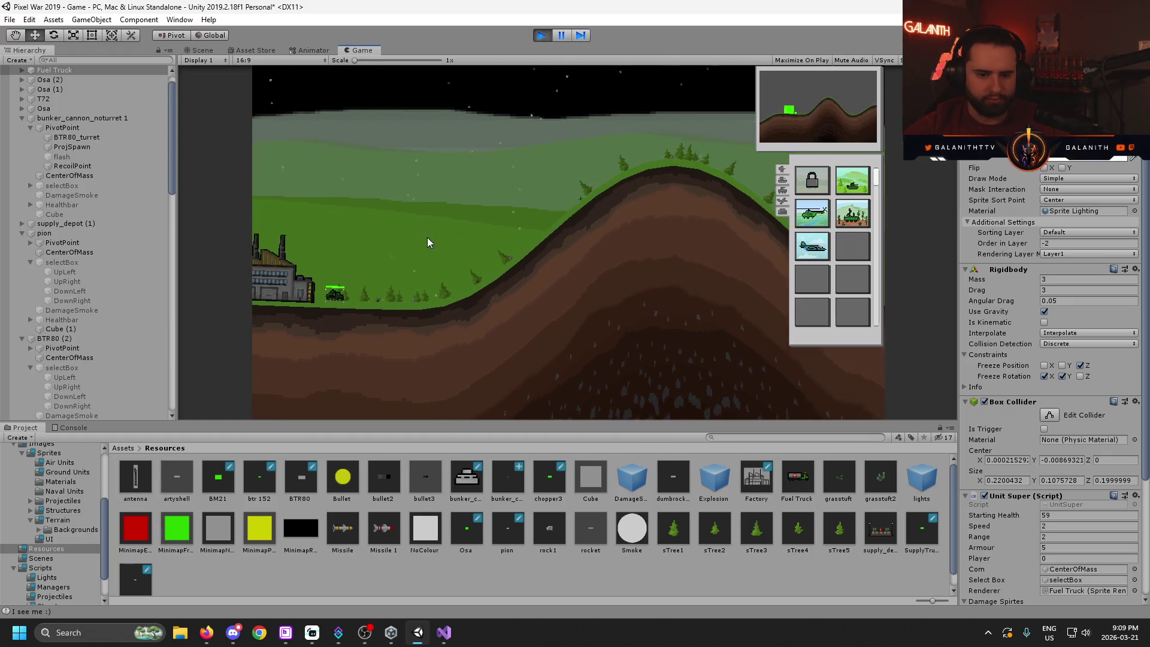
scroll(527, 206, up, 2)
scroll(539, 212, down, 2)
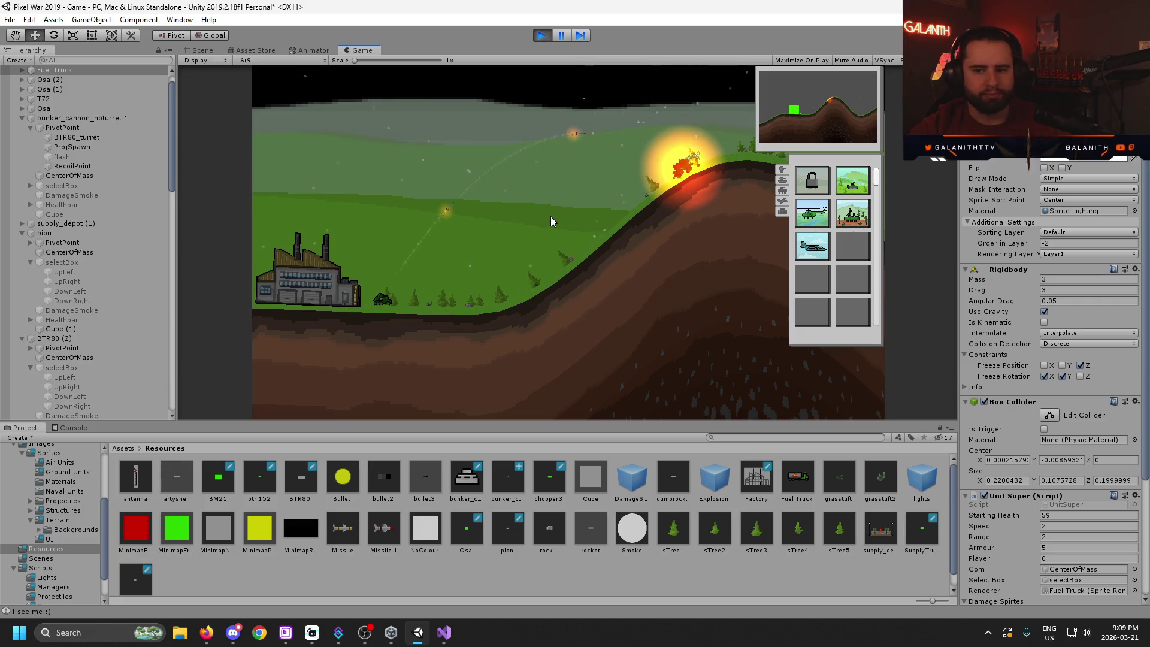
key(a)
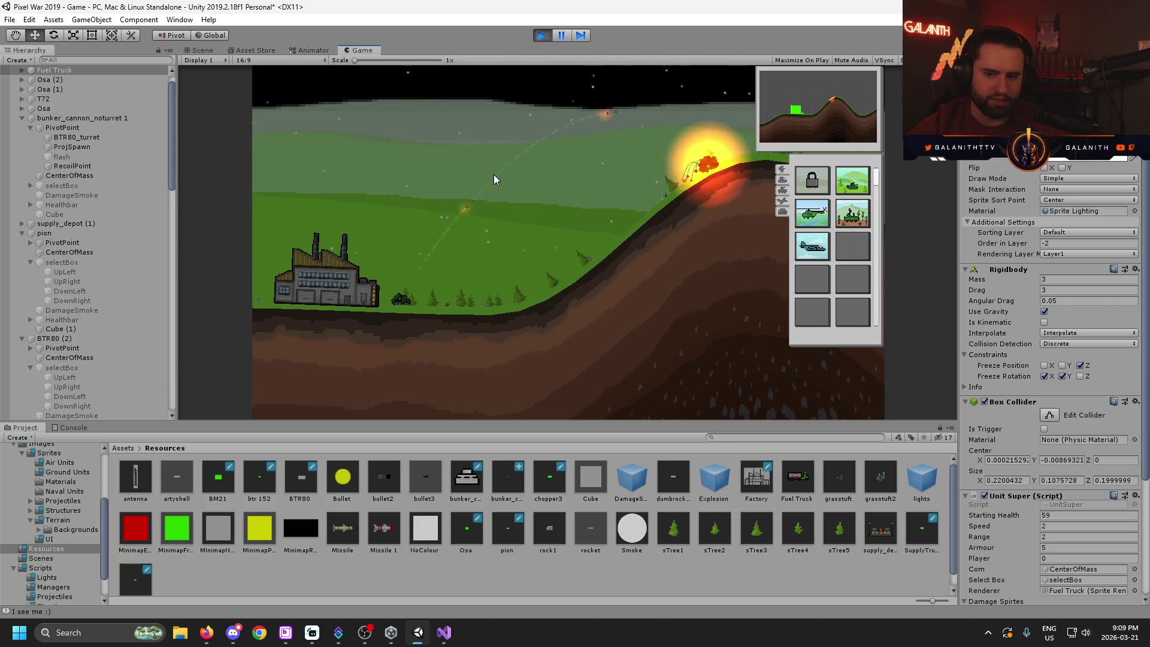
key(d)
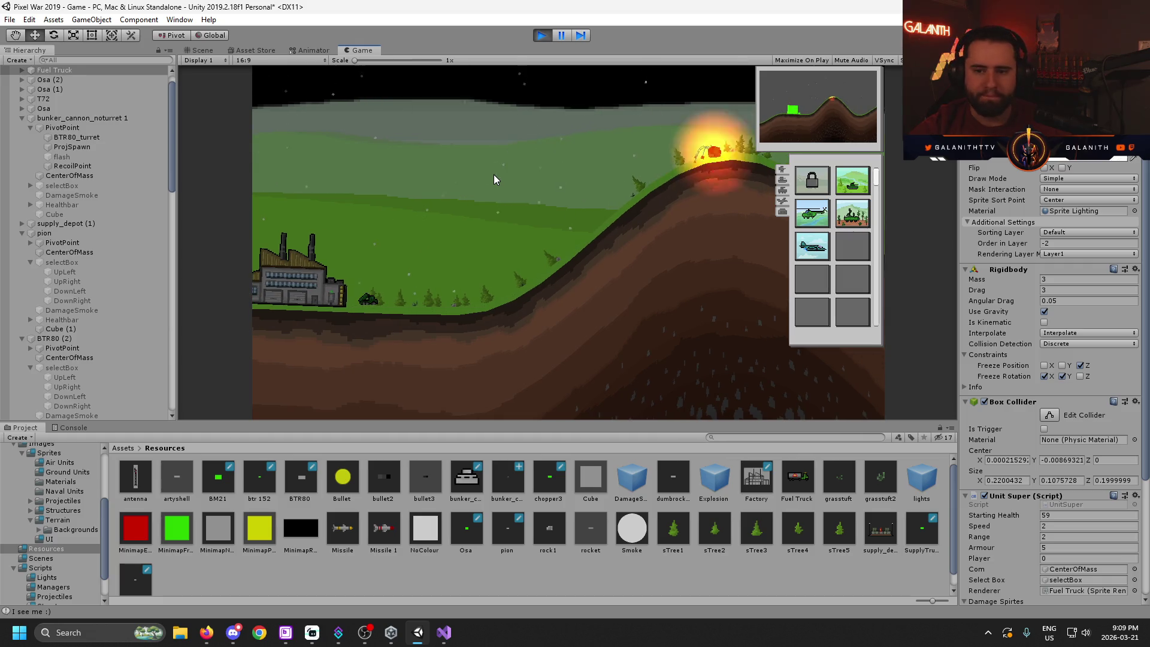
key(ctrl+p)
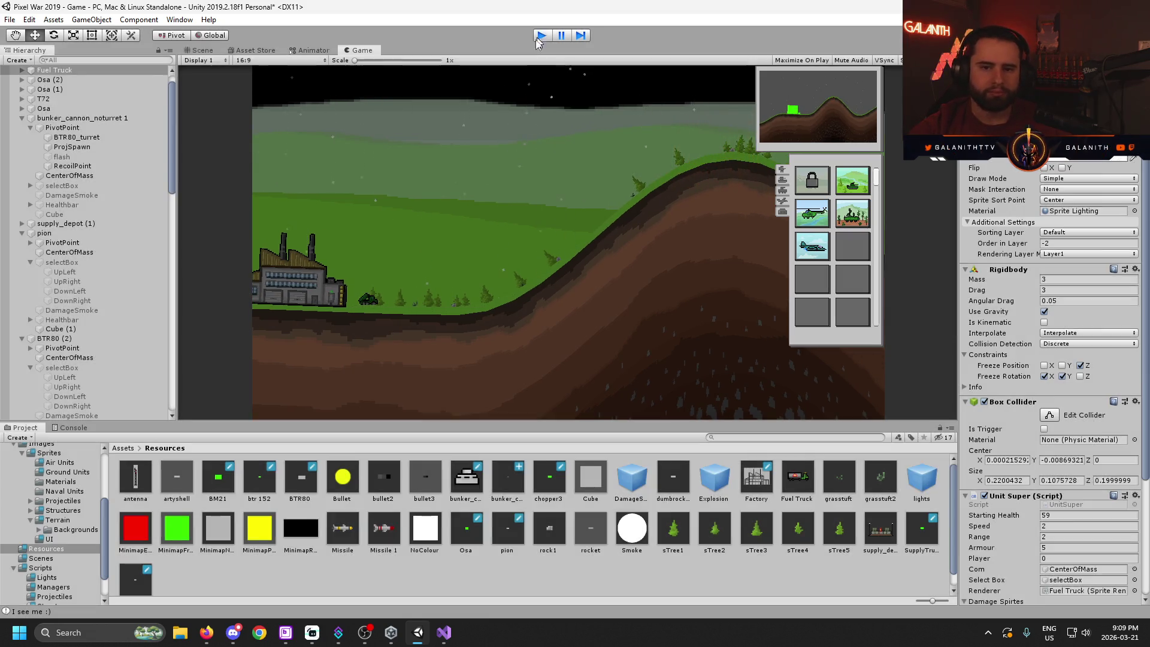
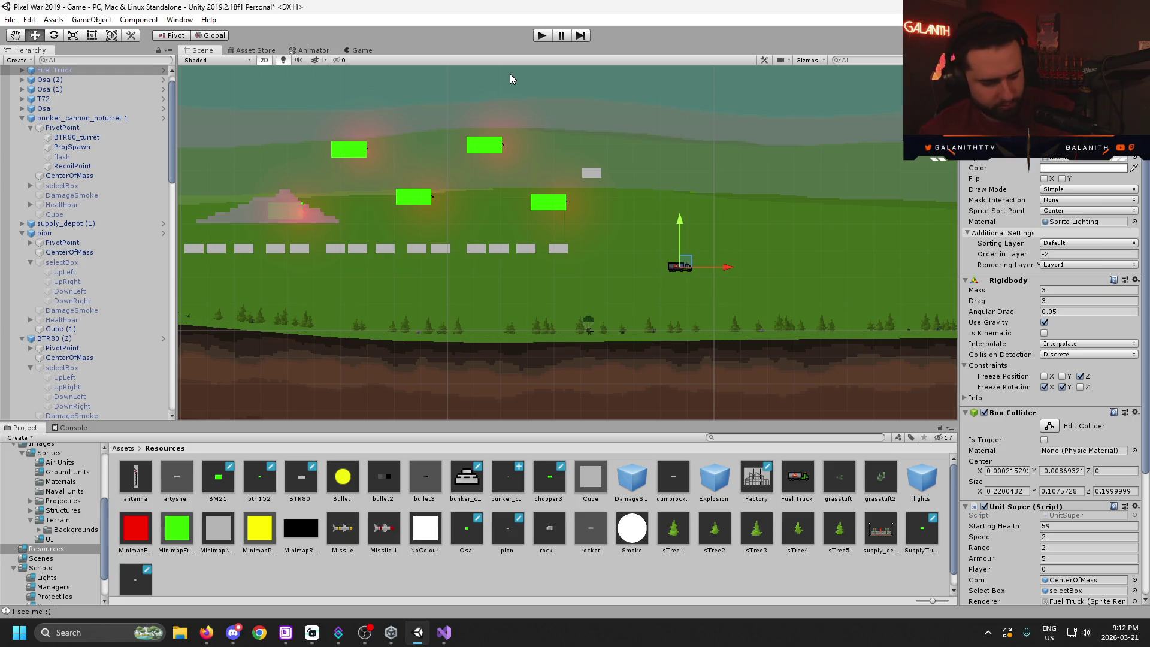
- Pan and zoom the Scene view around the level, back toward the truck
scroll(674, 229, down, 1)
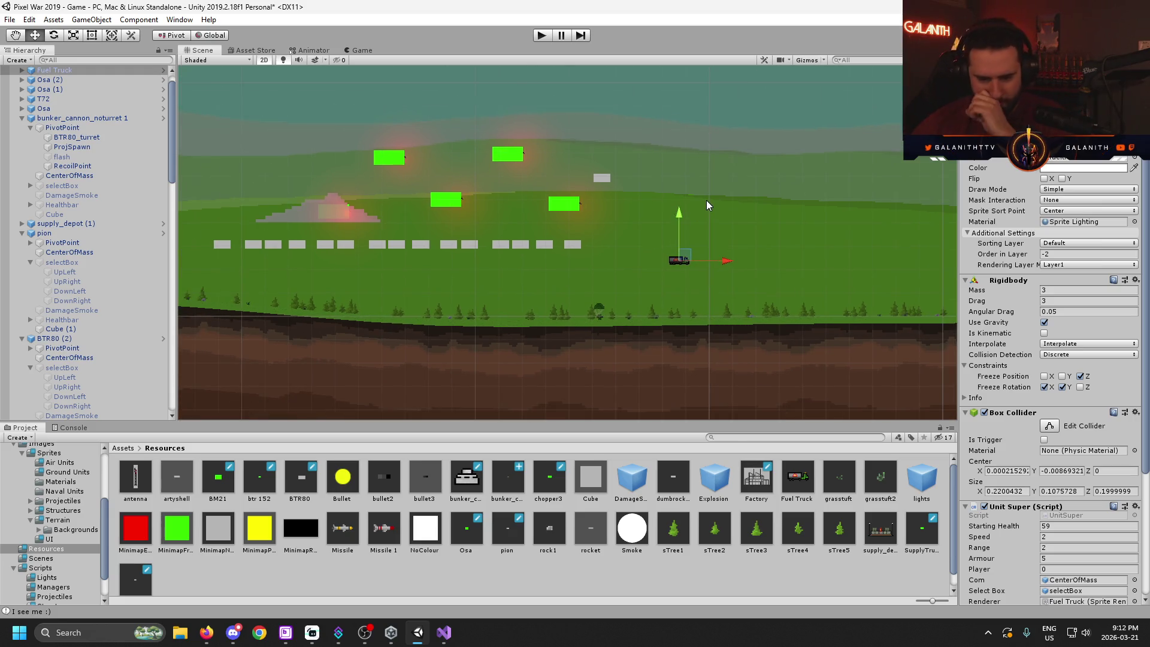
key(Right)
key(Down)
key(Up)
key(Left)
key(Down)
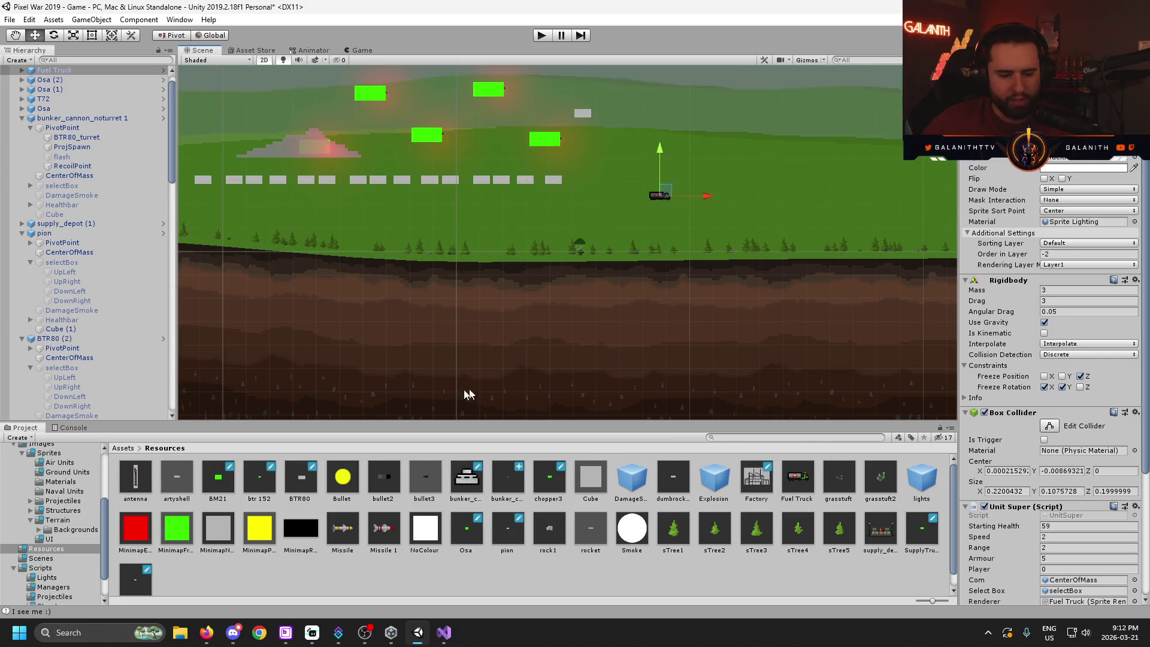
scroll(354, 545, down, 1)
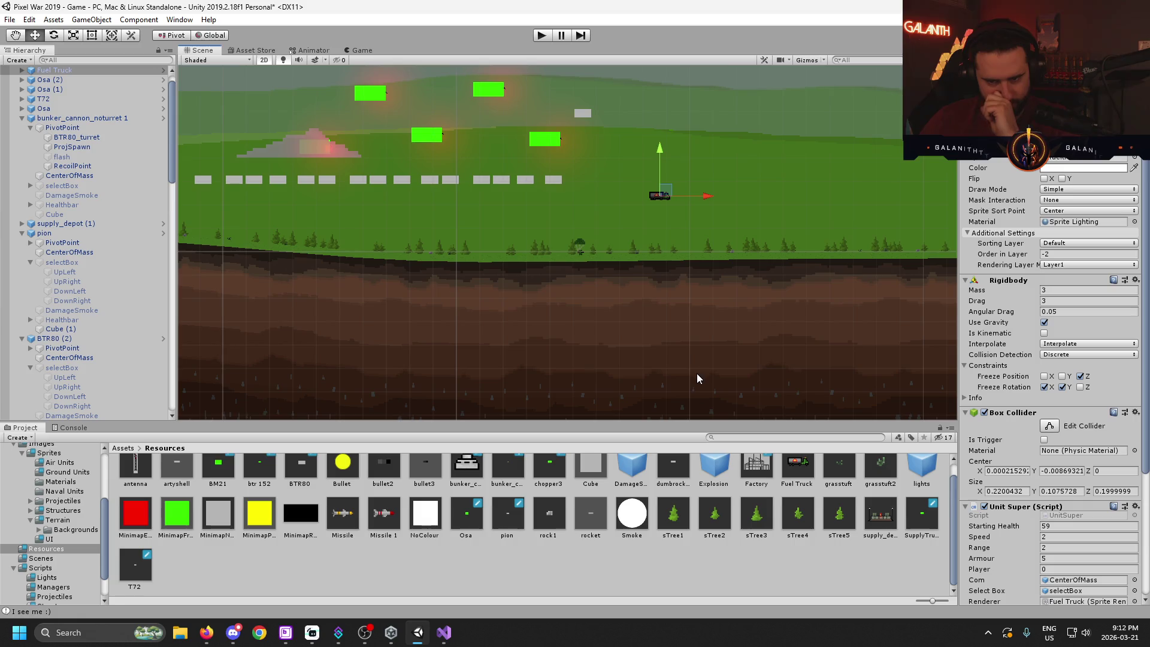
- Test-run the game, select a tank and order it to move, then stop the run
click(540, 36)
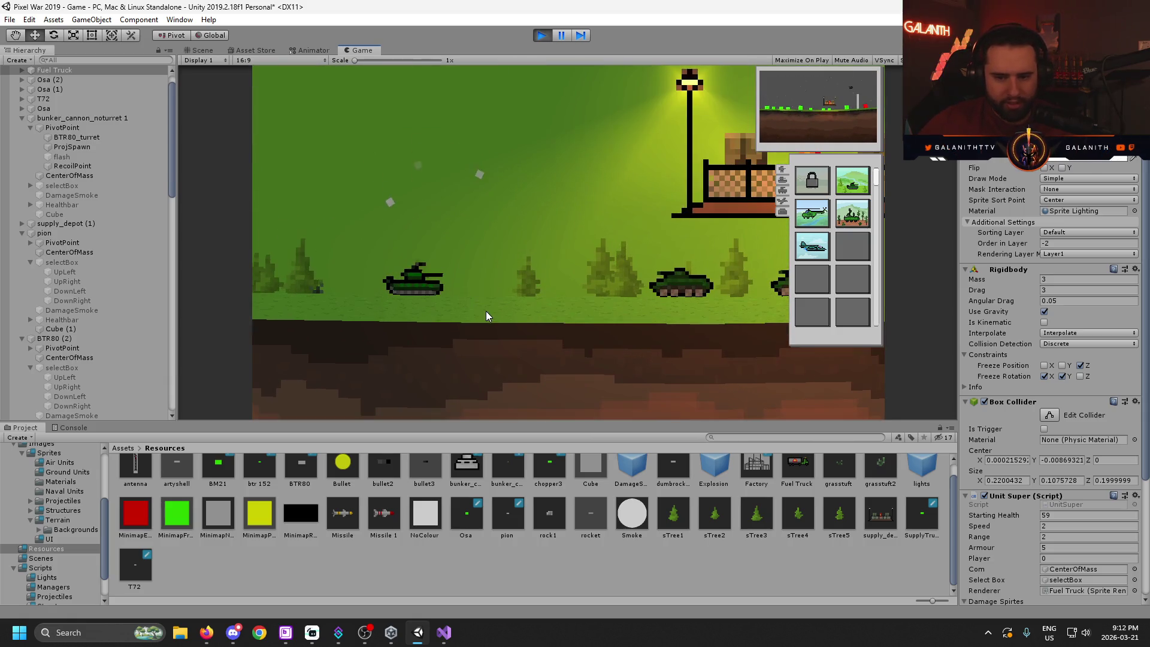
click(413, 280)
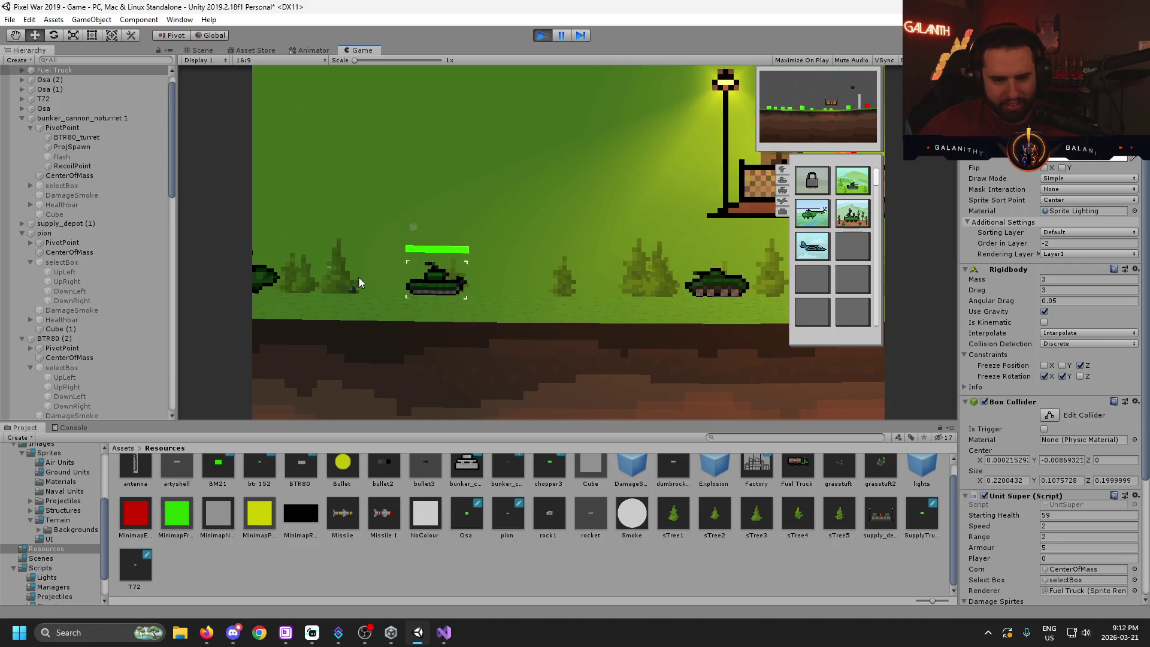
right_click(430, 260)
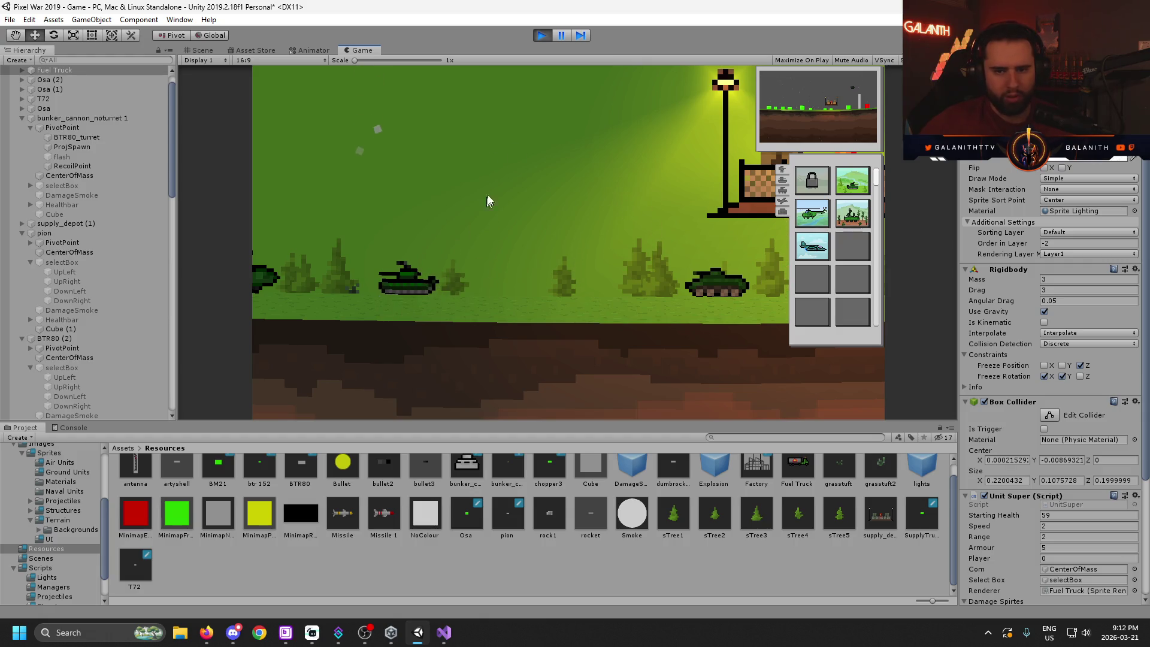
click(540, 36)
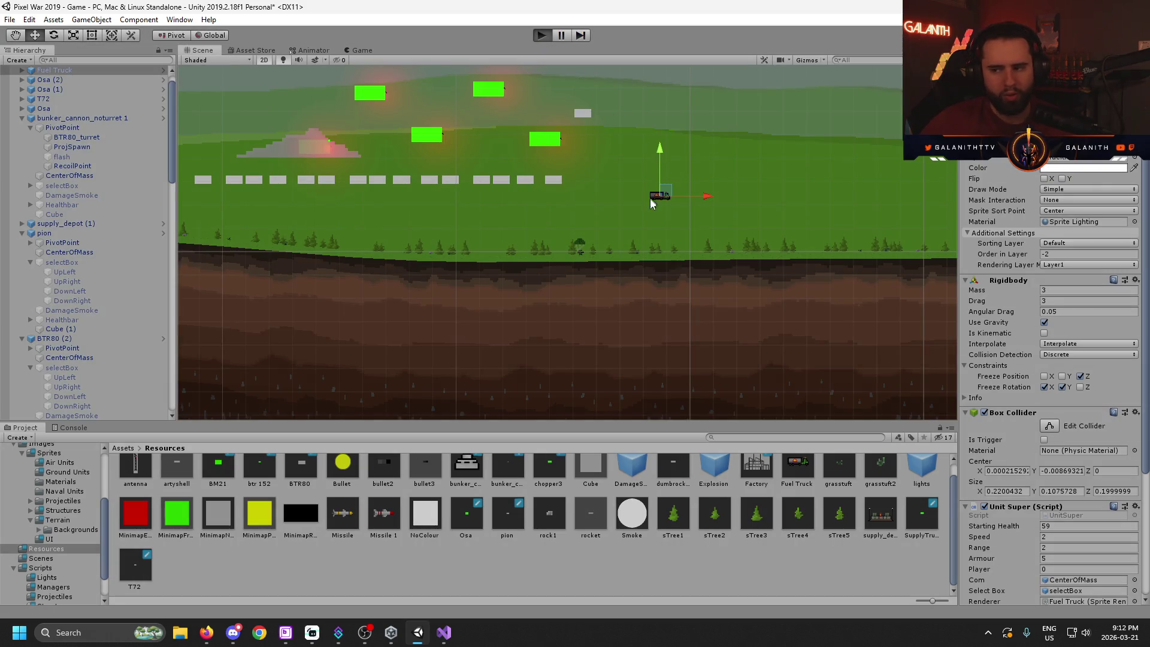
- Restart the game with Ctrl+P, then select, deselect and reselect a tank
key(ctrl+p)
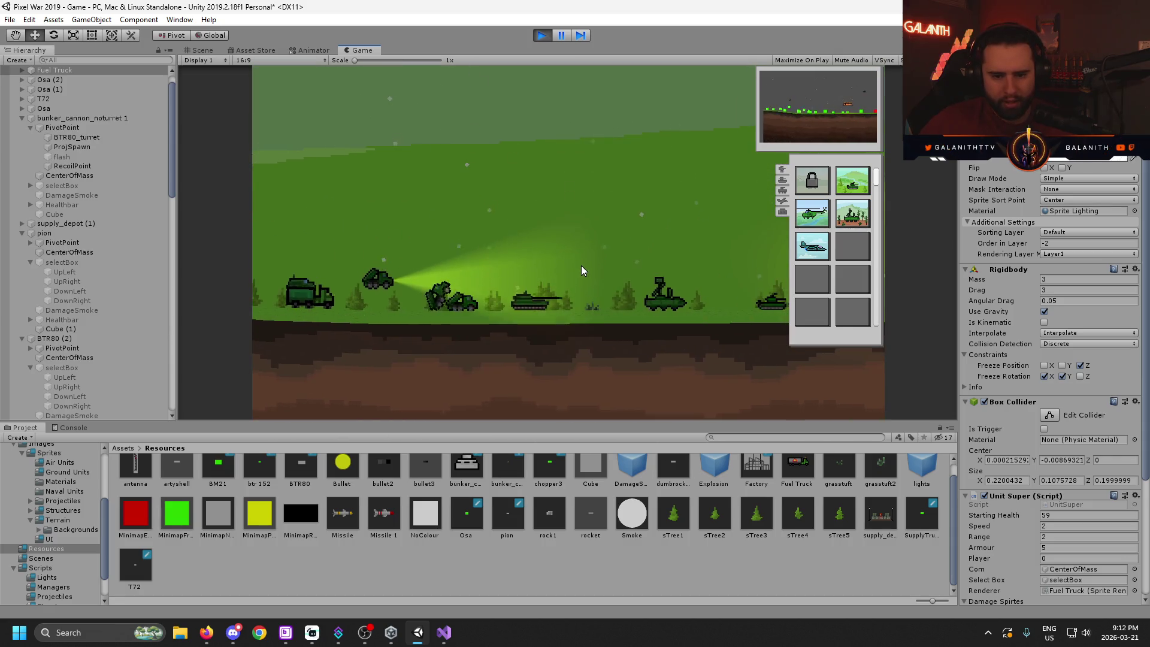
click(466, 319)
scroll(534, 250, up, 3)
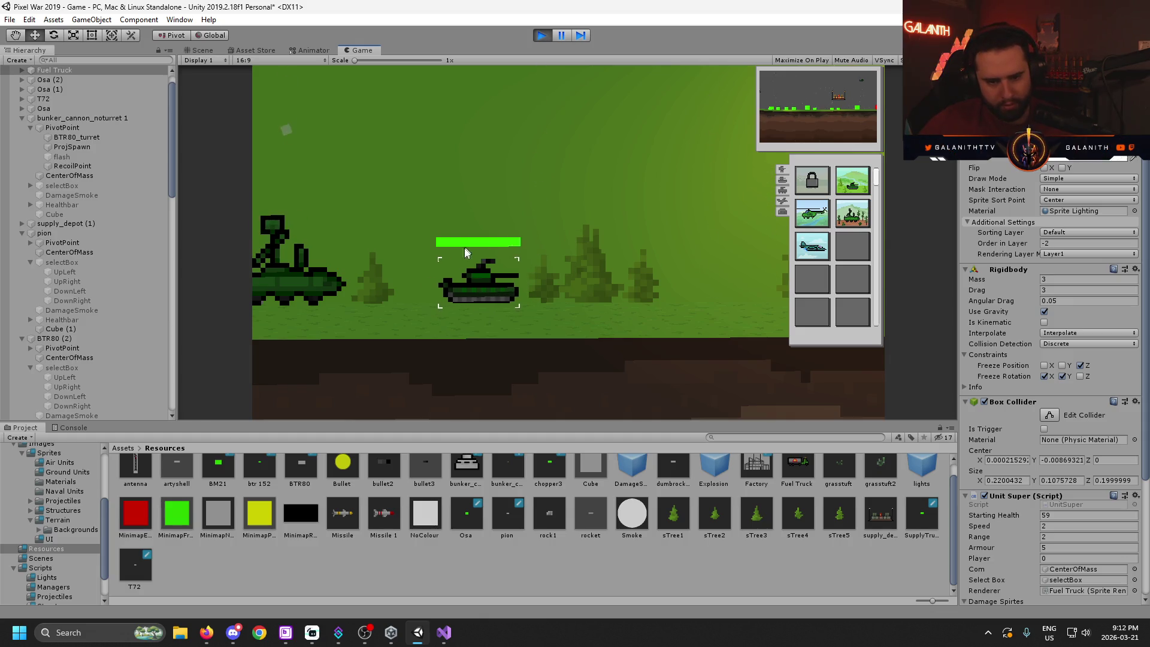
click(532, 304)
click(622, 278)
scroll(462, 264, down, 3)
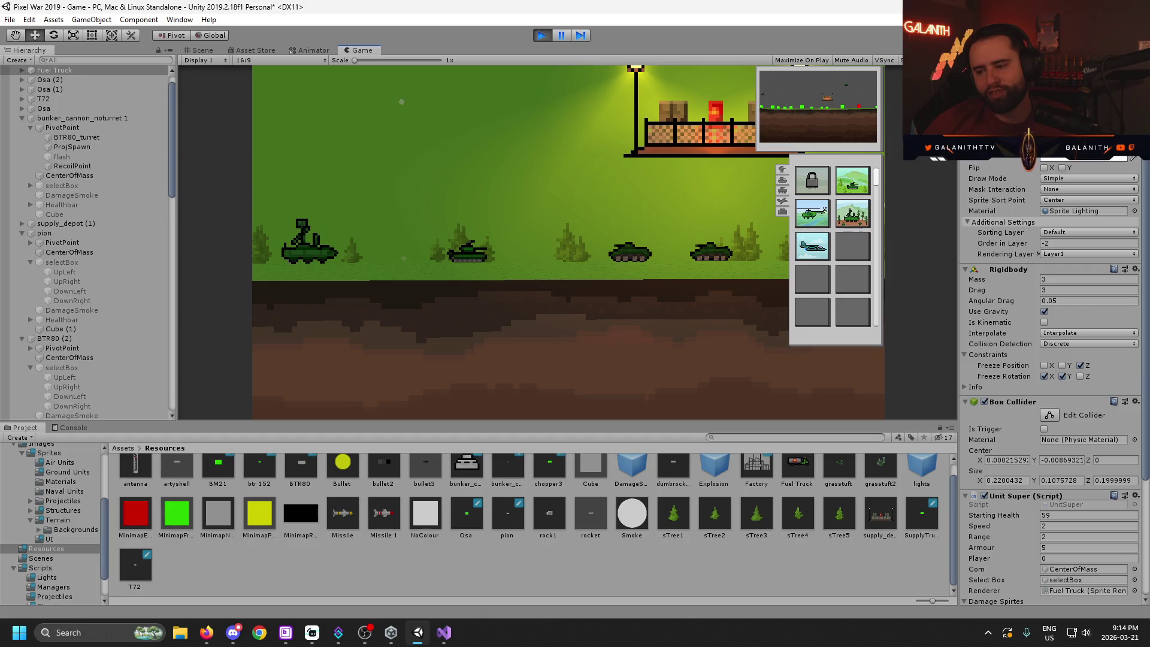
- Check Discord, stop the running game, and put the code editor's caret on empty line 96
key(alt+Tab)
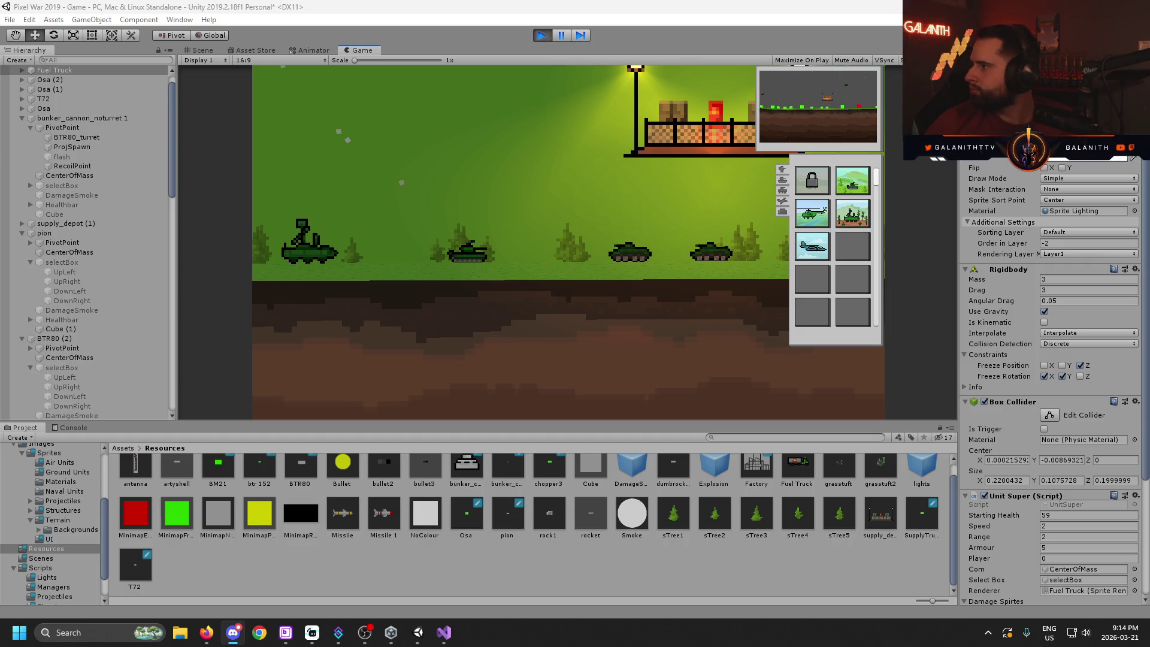
click(750, 605)
click(541, 35)
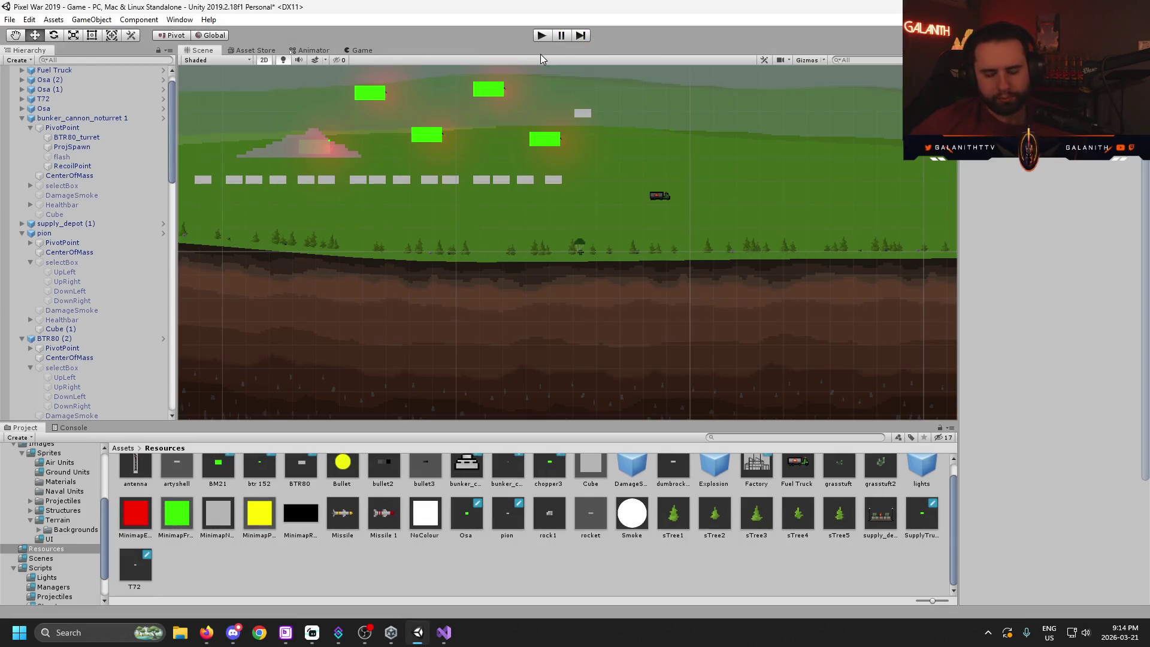
scroll(653, 155, down, 5)
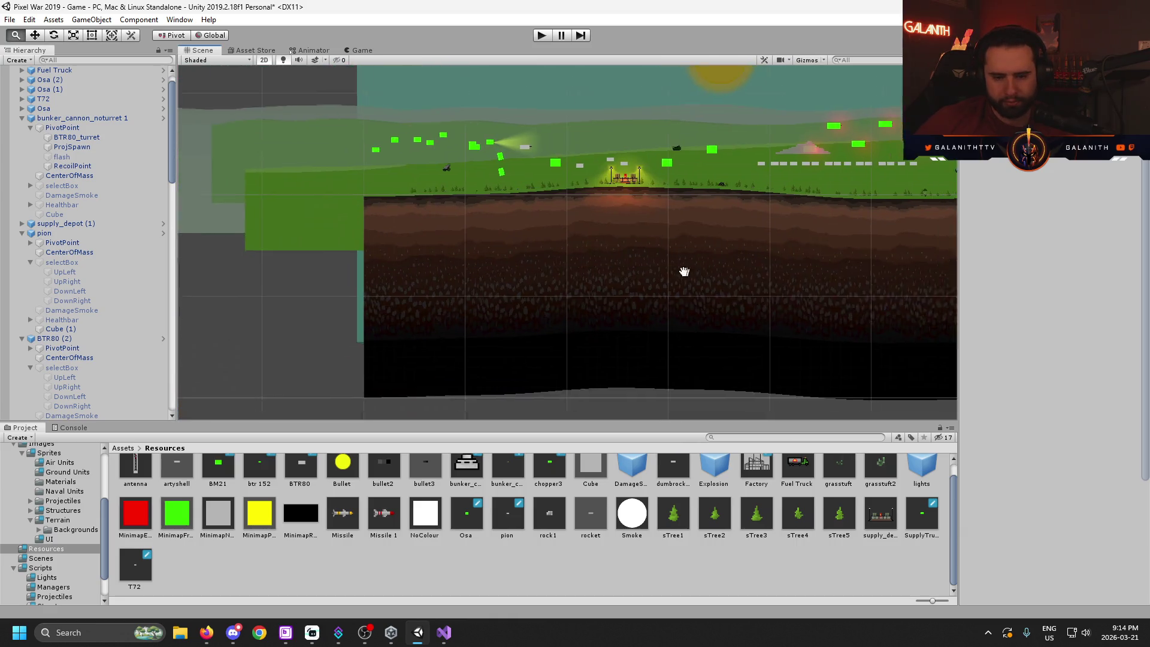
click(443, 635)
click(373, 353)
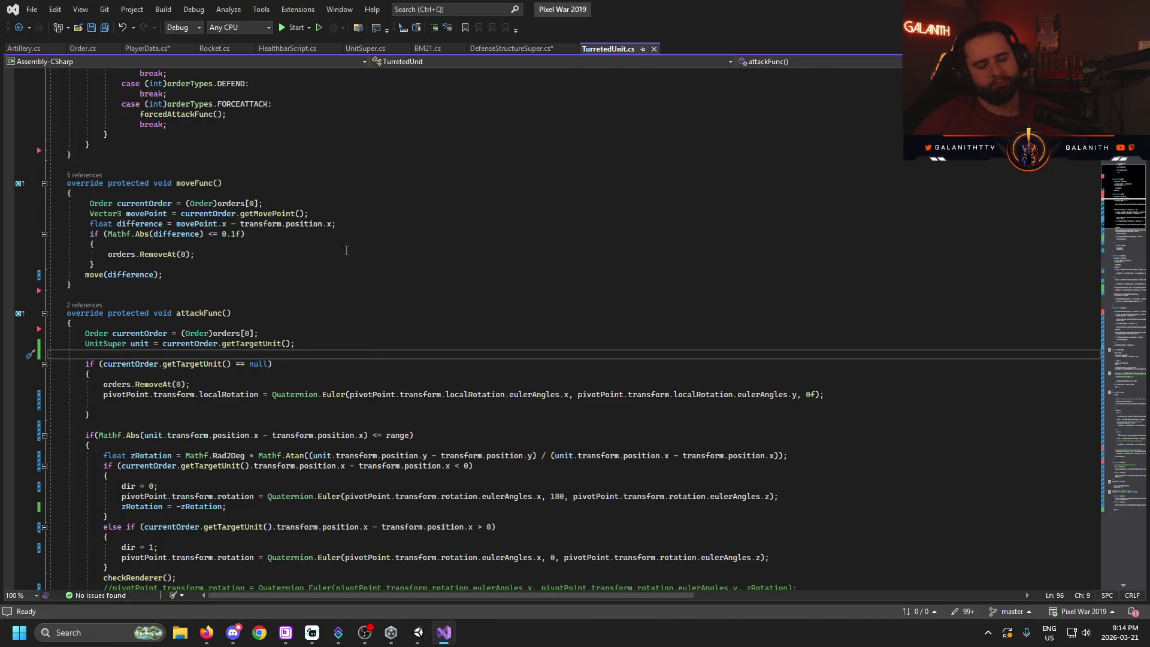
- Back in Unity, pan to show the sky and sun, then turn off the Scene view's 2D mode
click(418, 633)
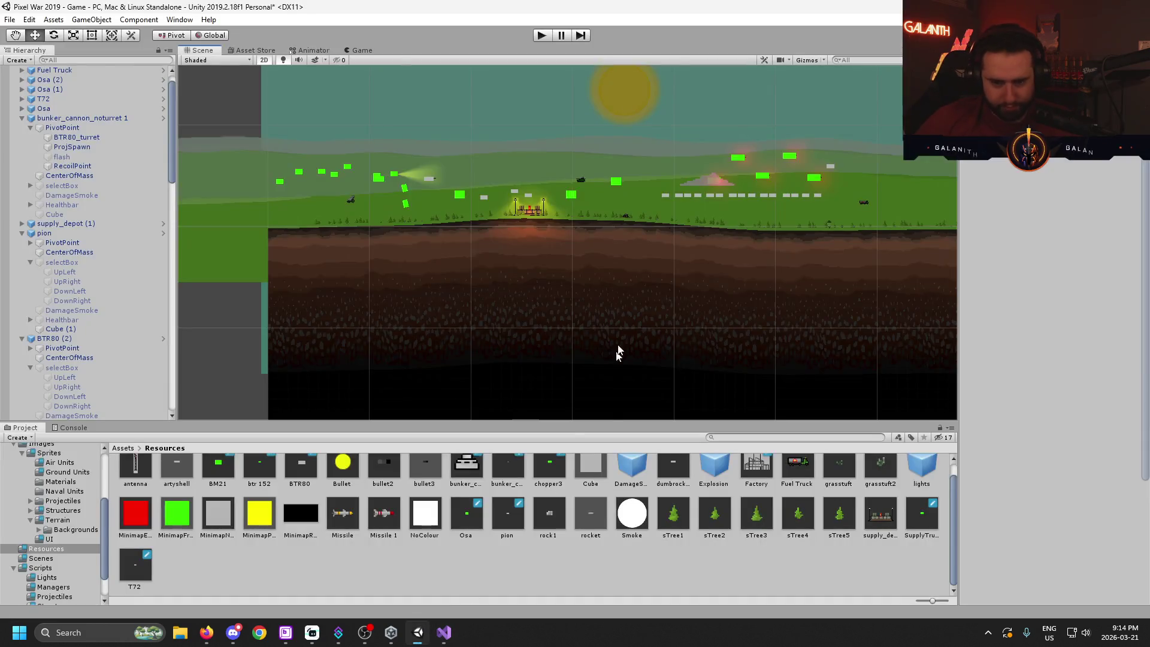
scroll(588, 382, down, 2)
scroll(404, 97, up, 3)
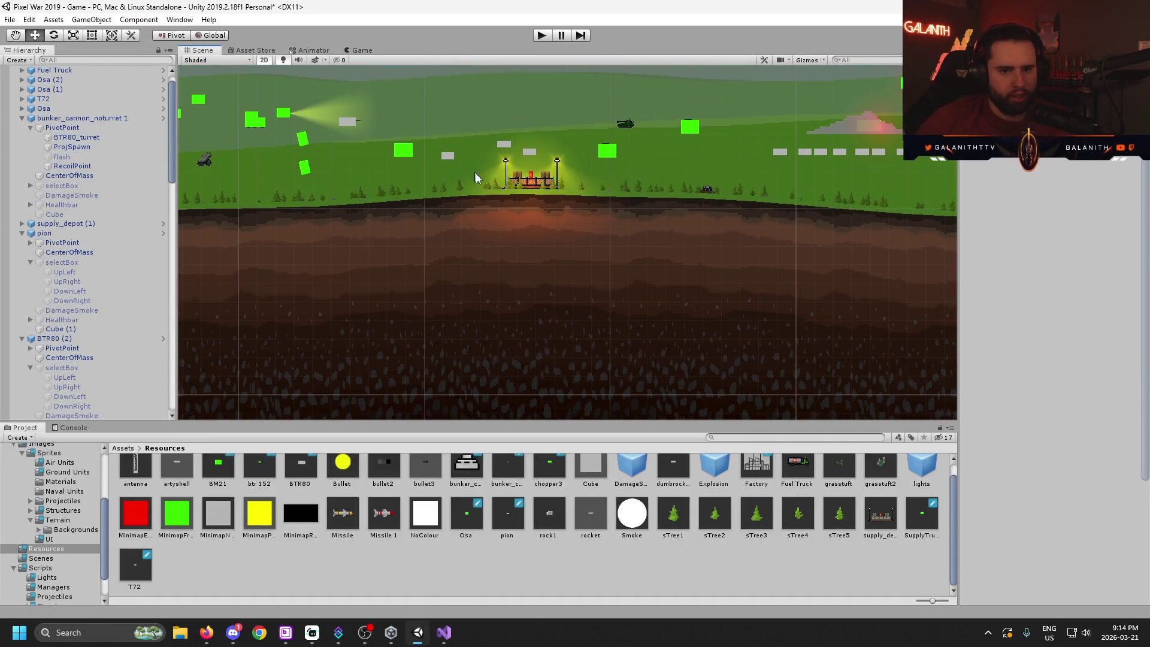
drag(573, 249, 567, 316)
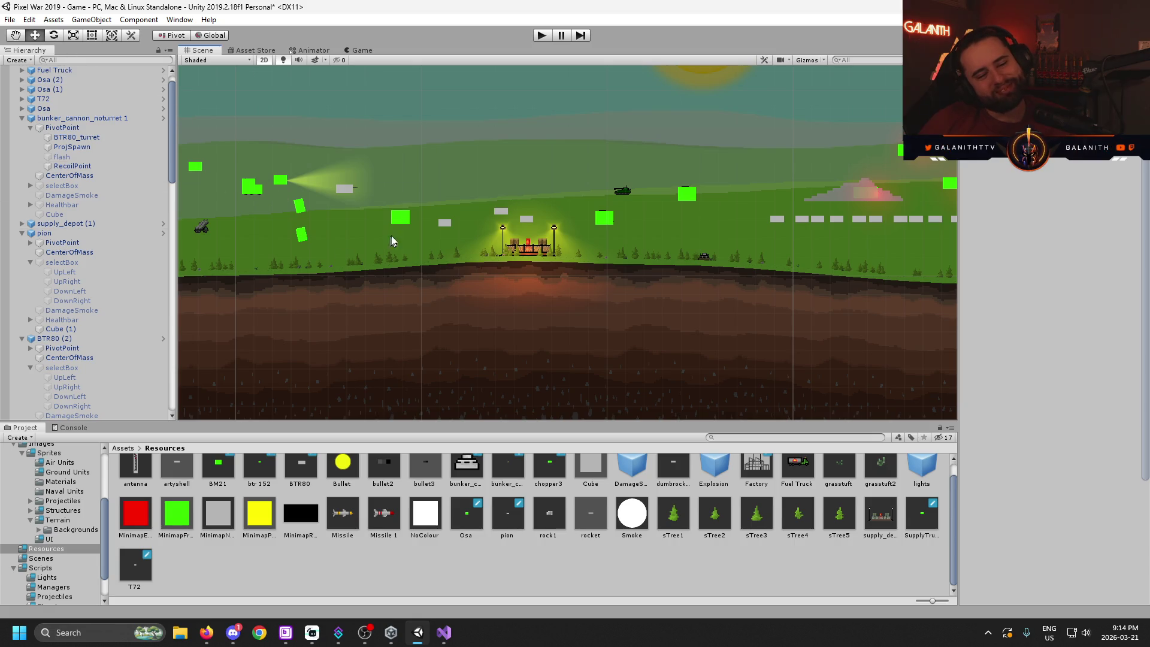
scroll(372, 186, down, 3)
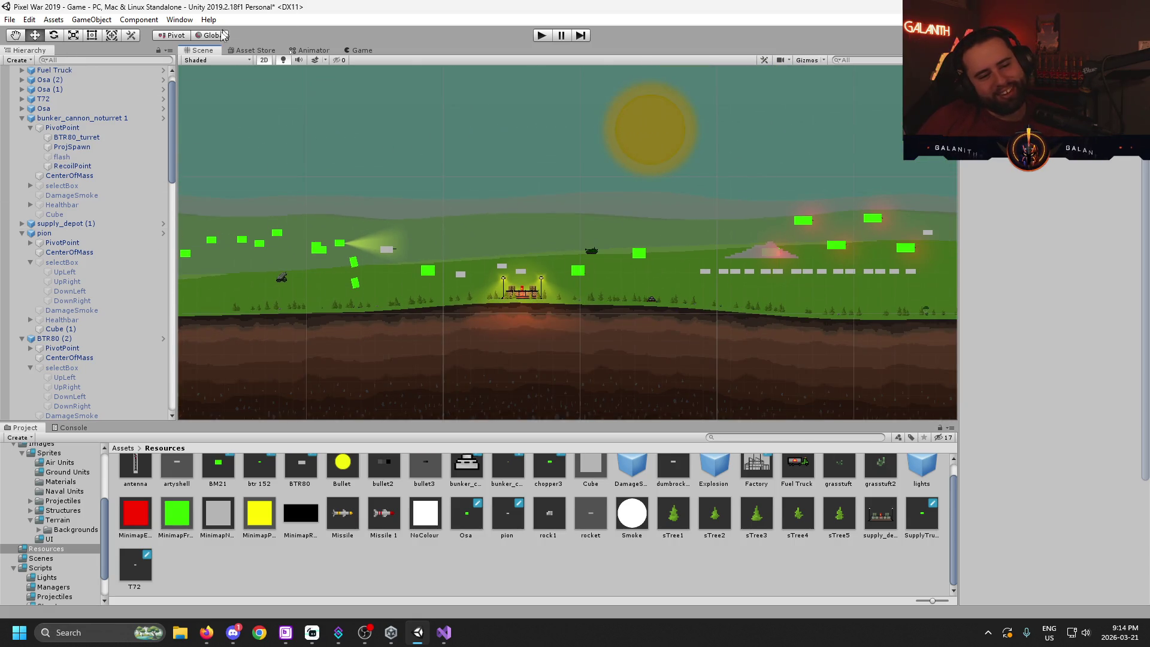
click(263, 61)
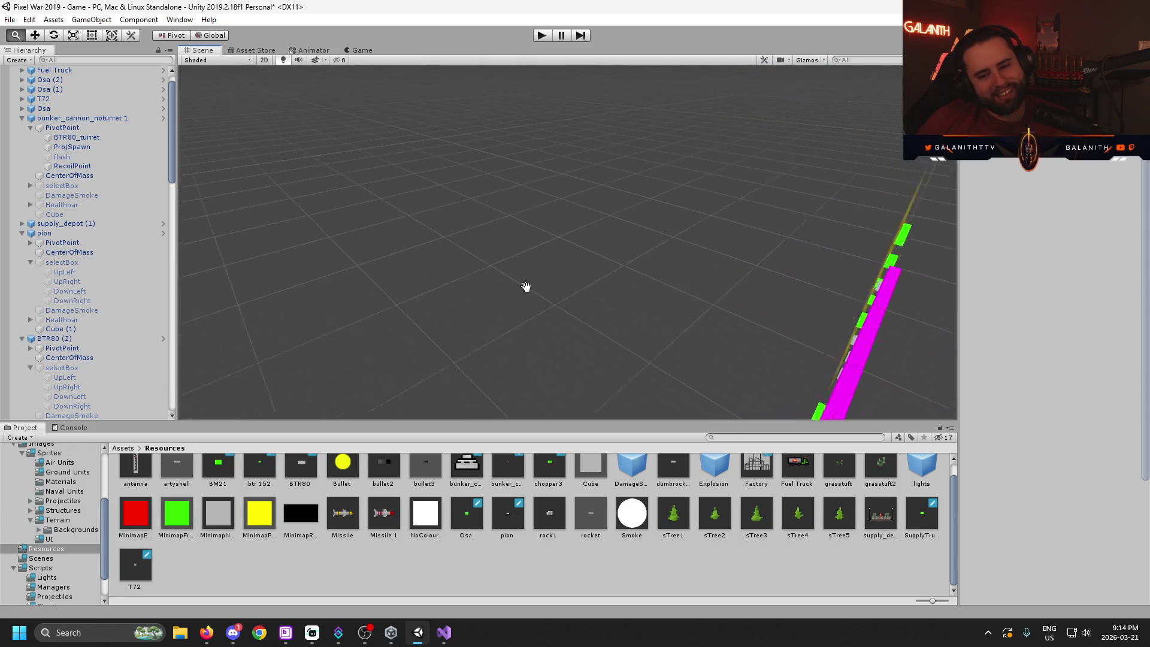
- Orbit the Scene camera along the terrain edge and side, check the Game view, then return to Scene
scroll(460, 188, up, 5)
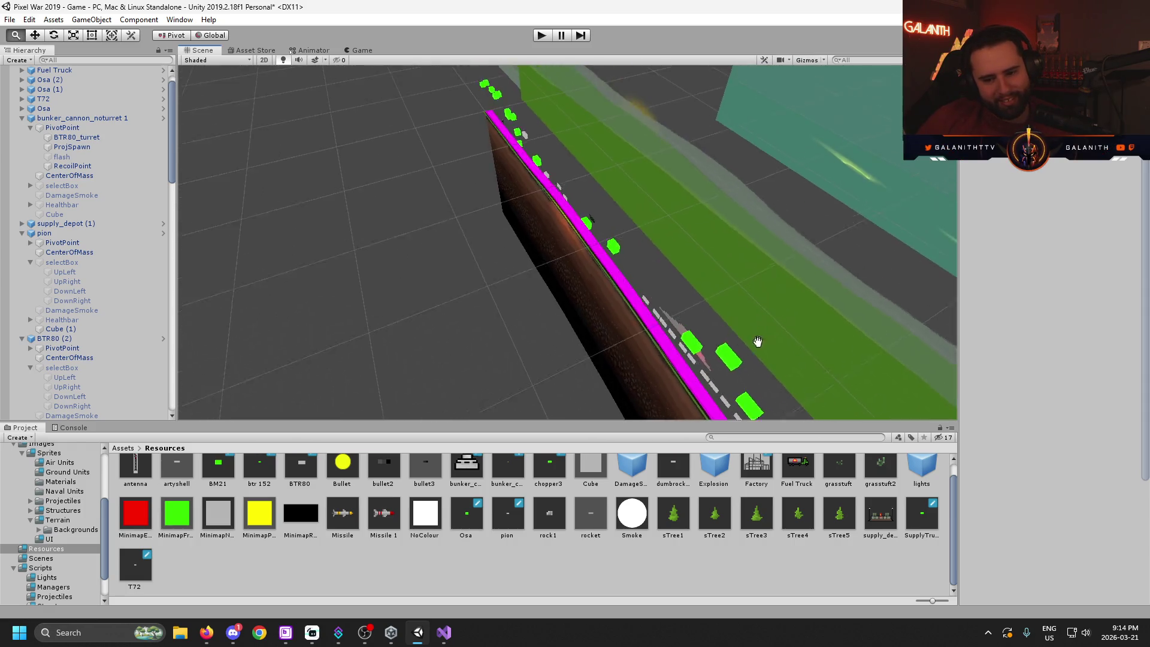
scroll(714, 415, up, 8)
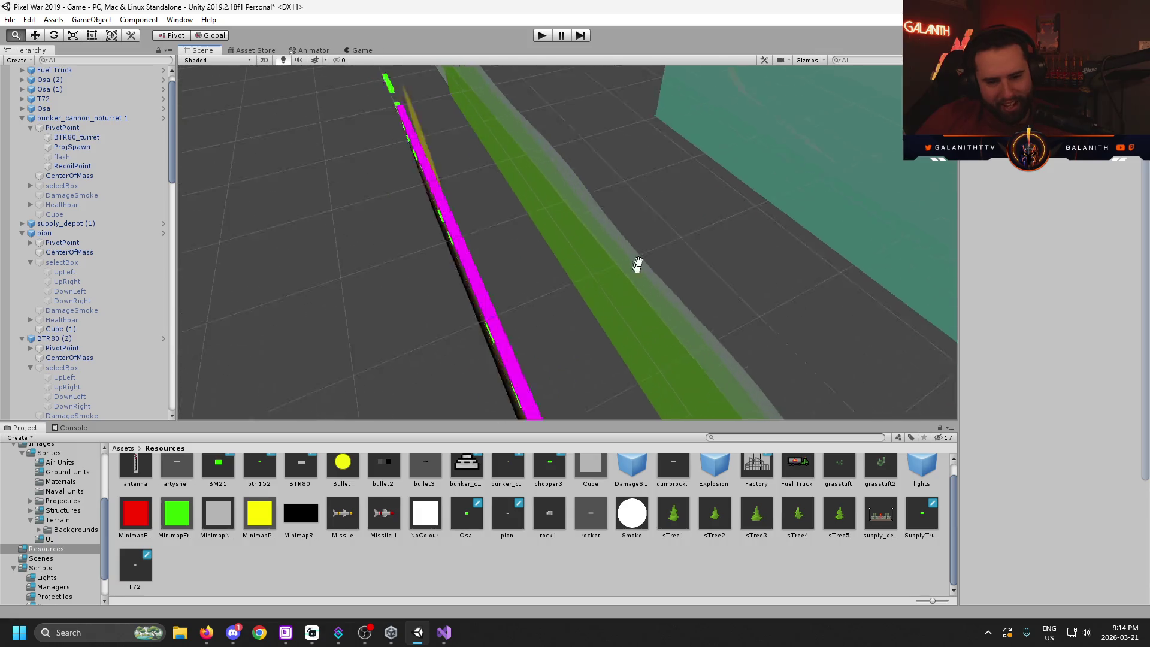
mouse_move(543, 243)
mouse_down()
mouse_move(521, 218)
mouse_move(634, 296)
mouse_move(744, 200)
mouse_move(682, 192)
mouse_move(575, 251)
mouse_move(631, 221)
mouse_move(619, 308)
mouse_move(693, 241)
mouse_move(701, 154)
mouse_move(694, 170)
mouse_move(595, 226)
mouse_move(671, 192)
mouse_move(721, 198)
mouse_move(693, 219)
mouse_up()
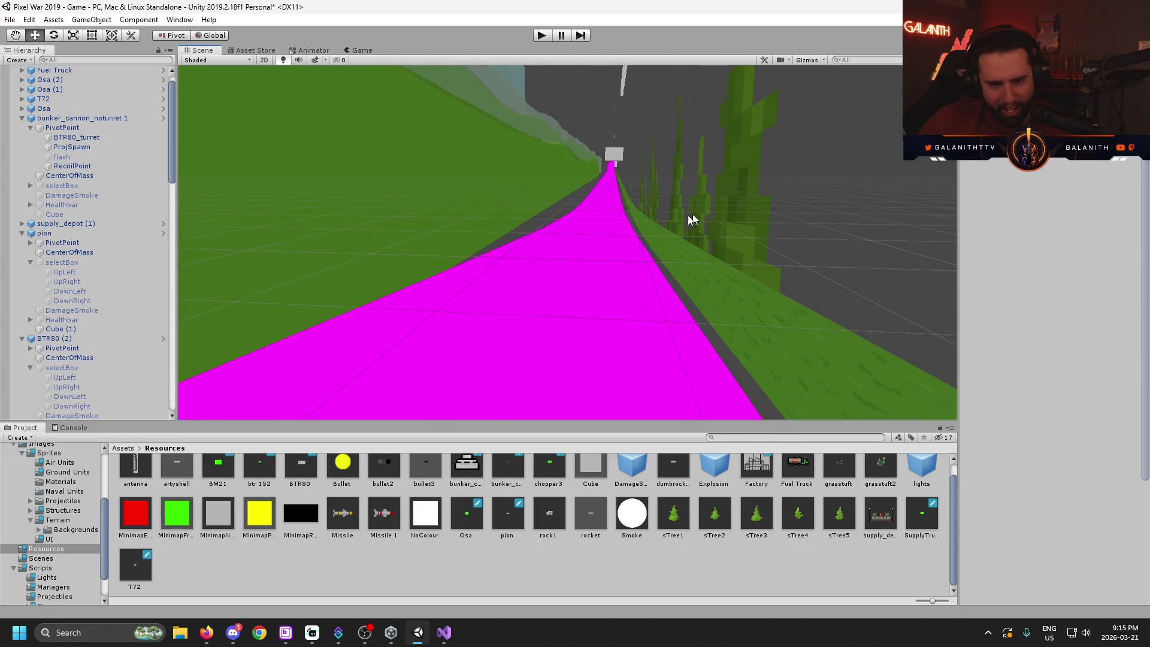
mouse_move(523, 270)
mouse_down()
mouse_move(755, 300)
mouse_move(706, 216)
mouse_move(641, 341)
mouse_up()
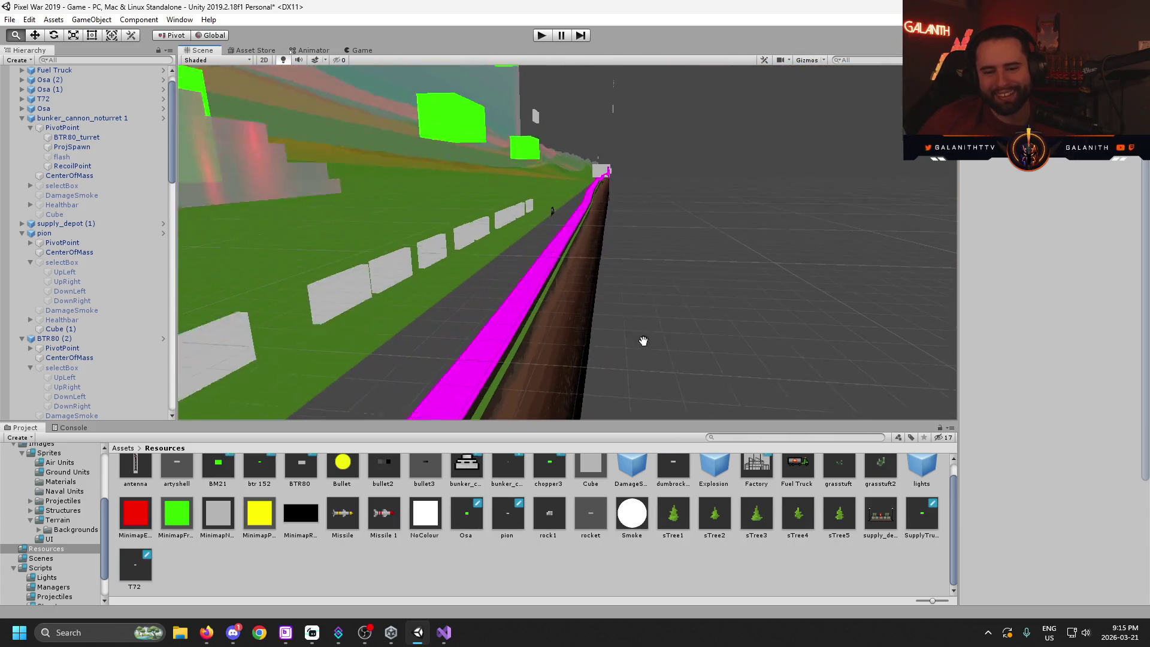
click(361, 51)
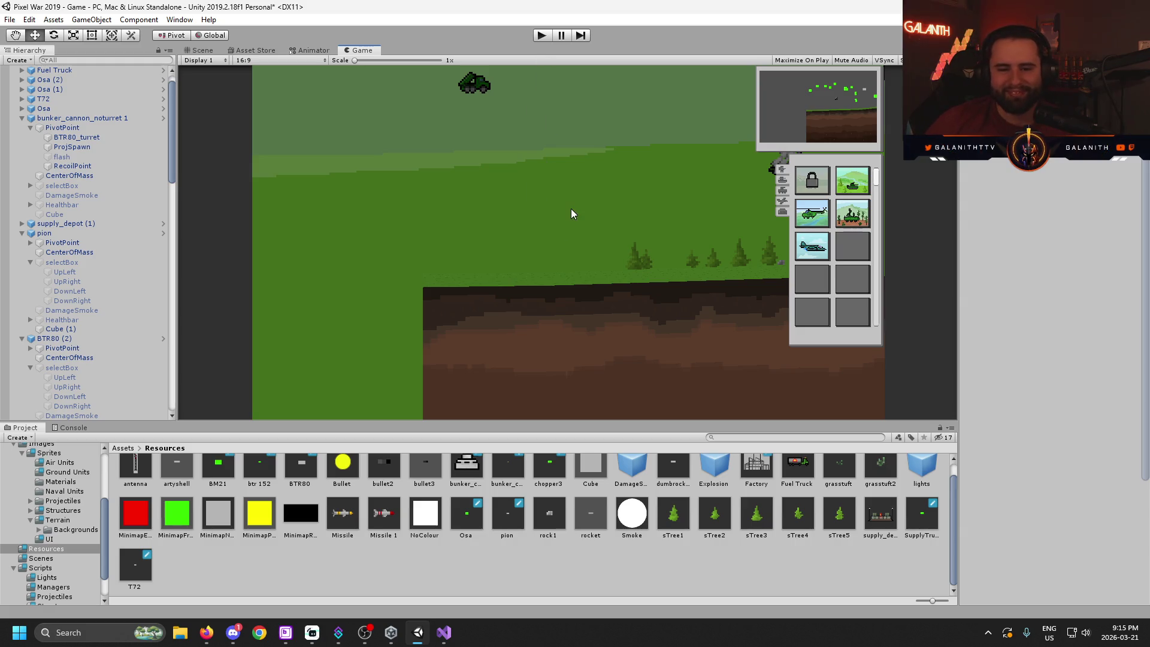
click(199, 51)
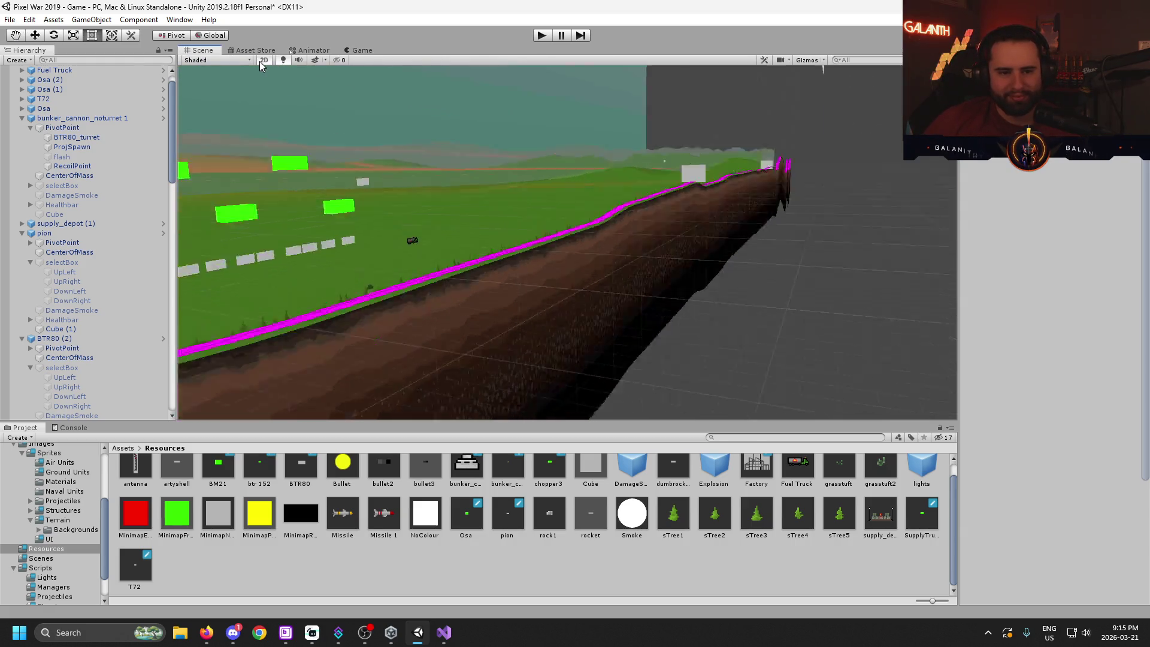
scroll(624, 188, down, 3)
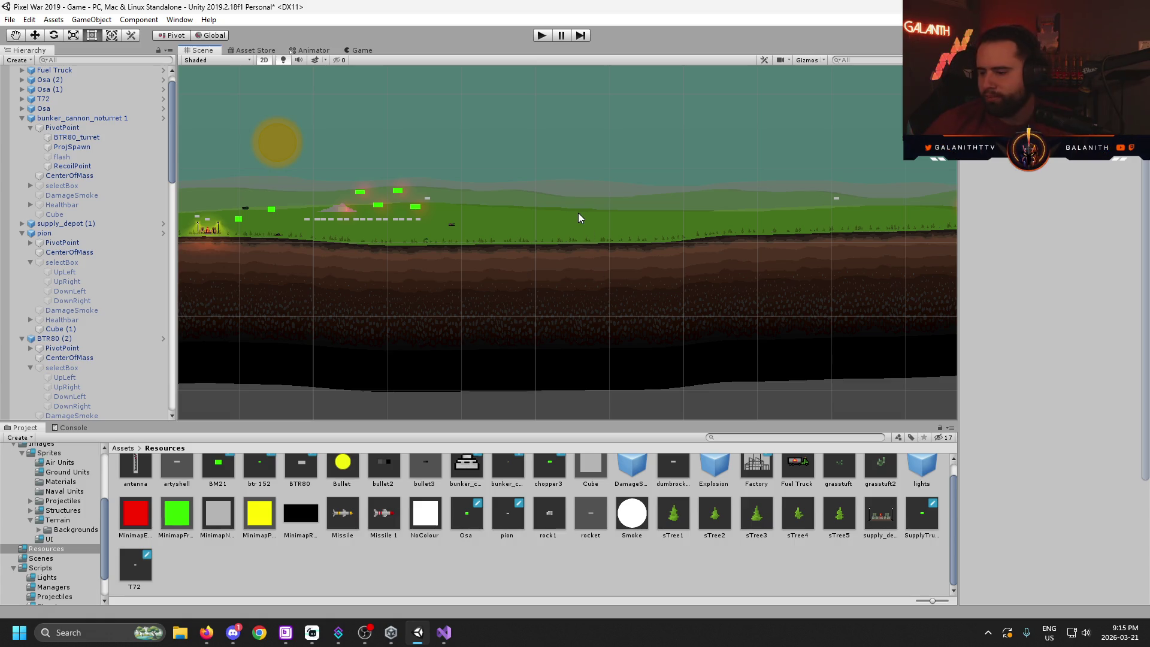
key(Right)
key(Up)
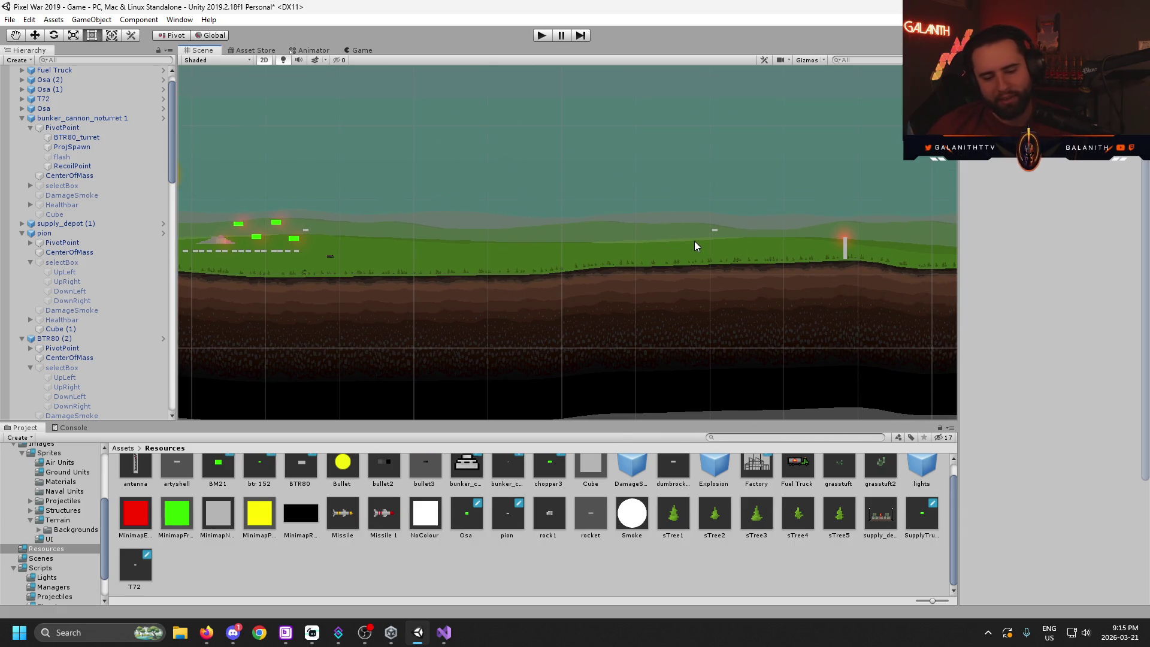
scroll(695, 245, down, 5)
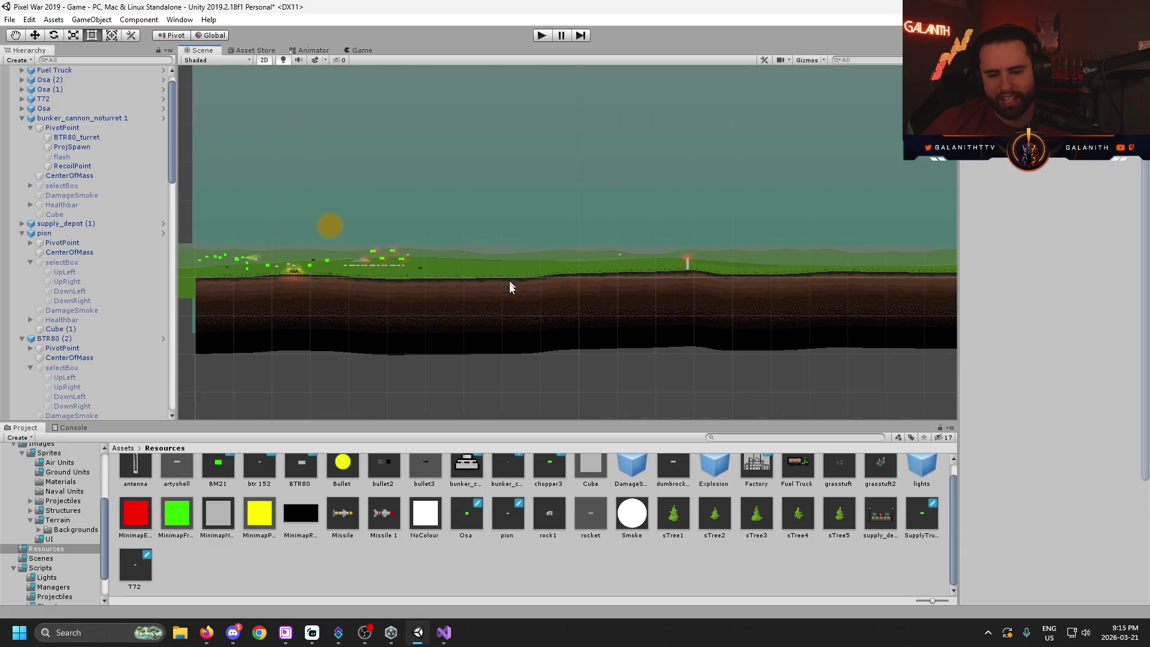
key(Right)
key(Up)
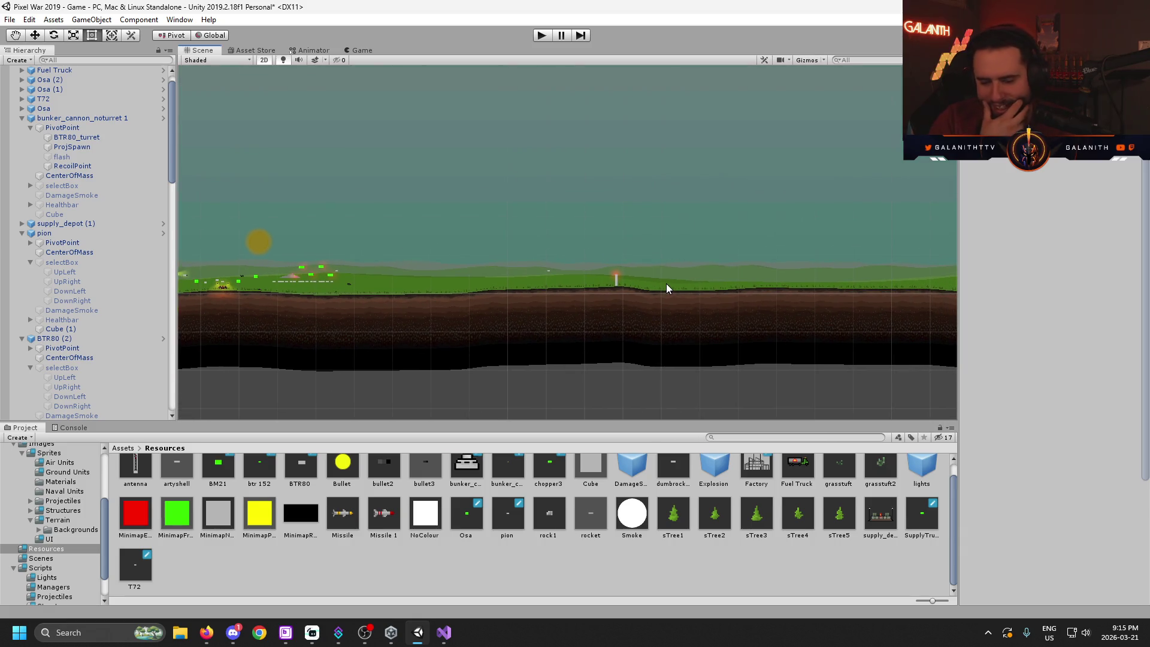
mouse_move(590, 286)
mouse_down()
mouse_move(532, 322)
mouse_move(779, 215)
mouse_up()
scroll(615, 305, up, 5)
drag(403, 318, 560, 314)
scroll(675, 331, up, 3)
drag(793, 344, 497, 322)
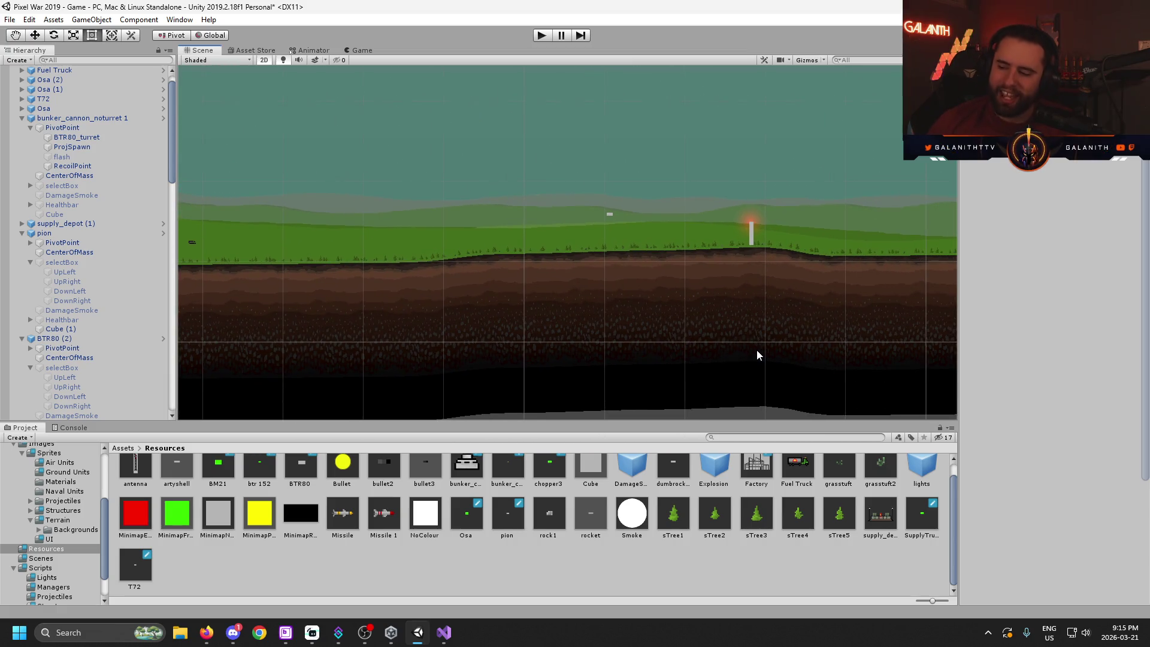
drag(757, 355, 460, 369)
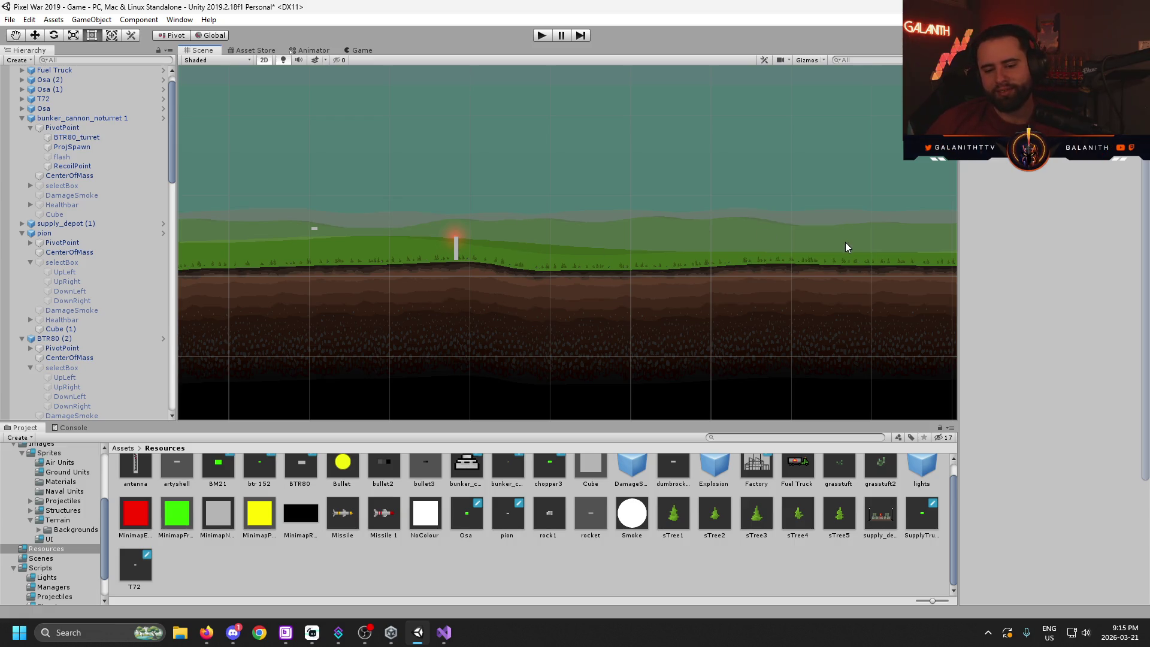
drag(789, 253, 532, 281)
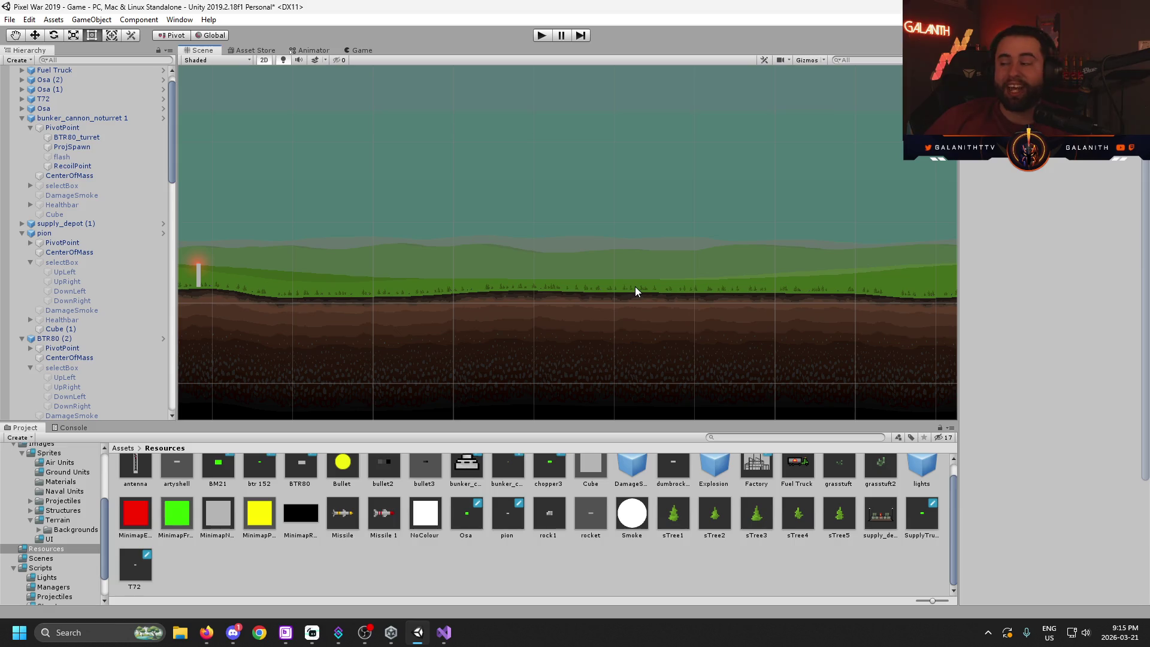
key(alt+Tab)
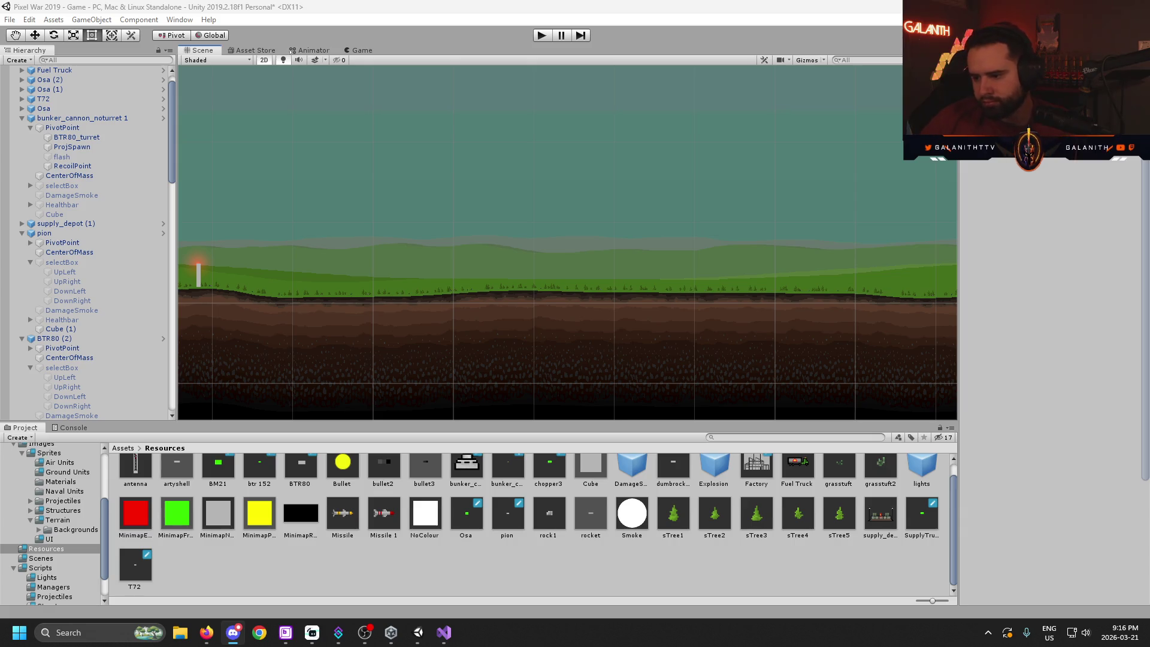
key(alt+Tab)
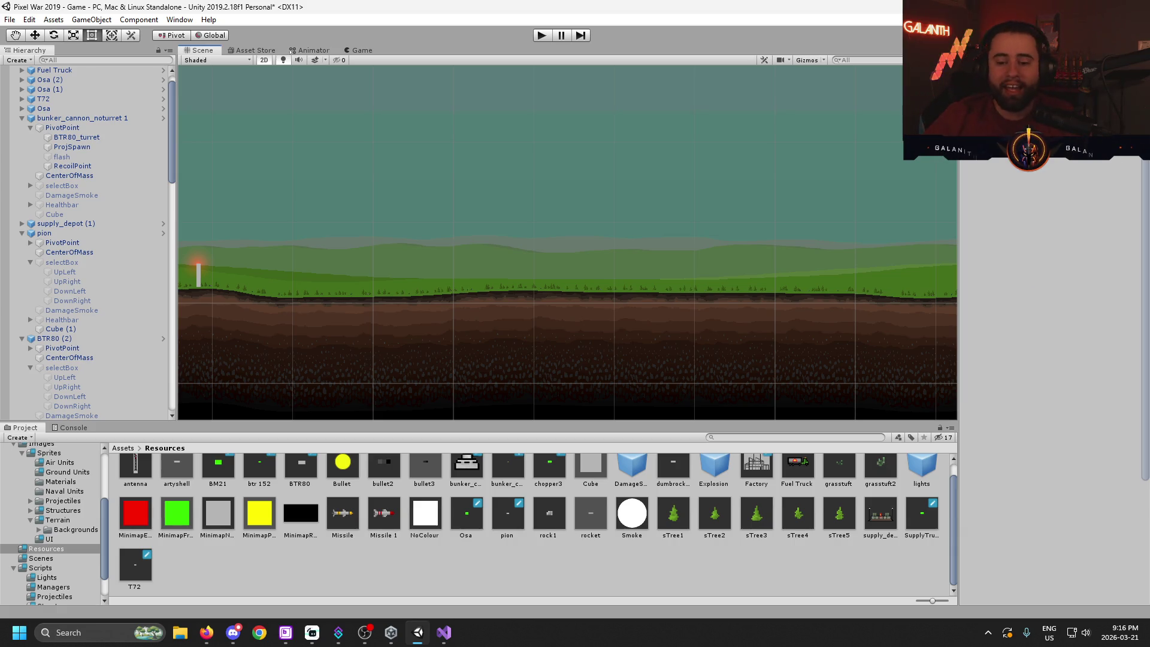
- Browse Assets > Scripts > Managers and open TerrainGeneration.cs in Visual Studio
scroll(64, 541, down, 2)
click(49, 532)
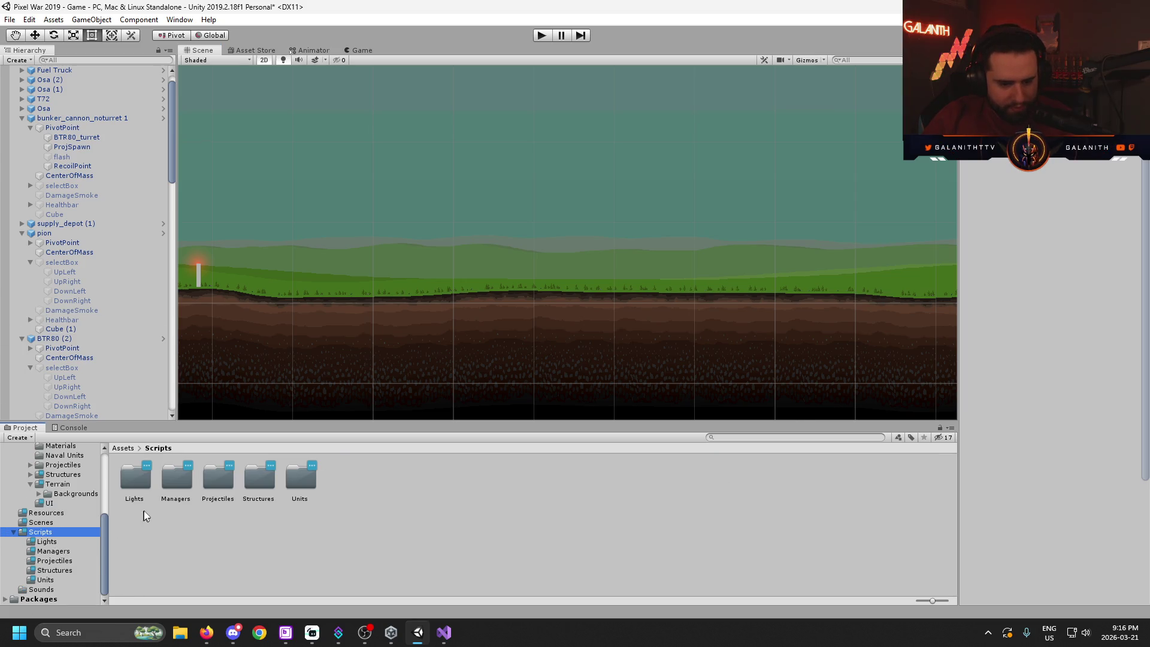
double_click(183, 488)
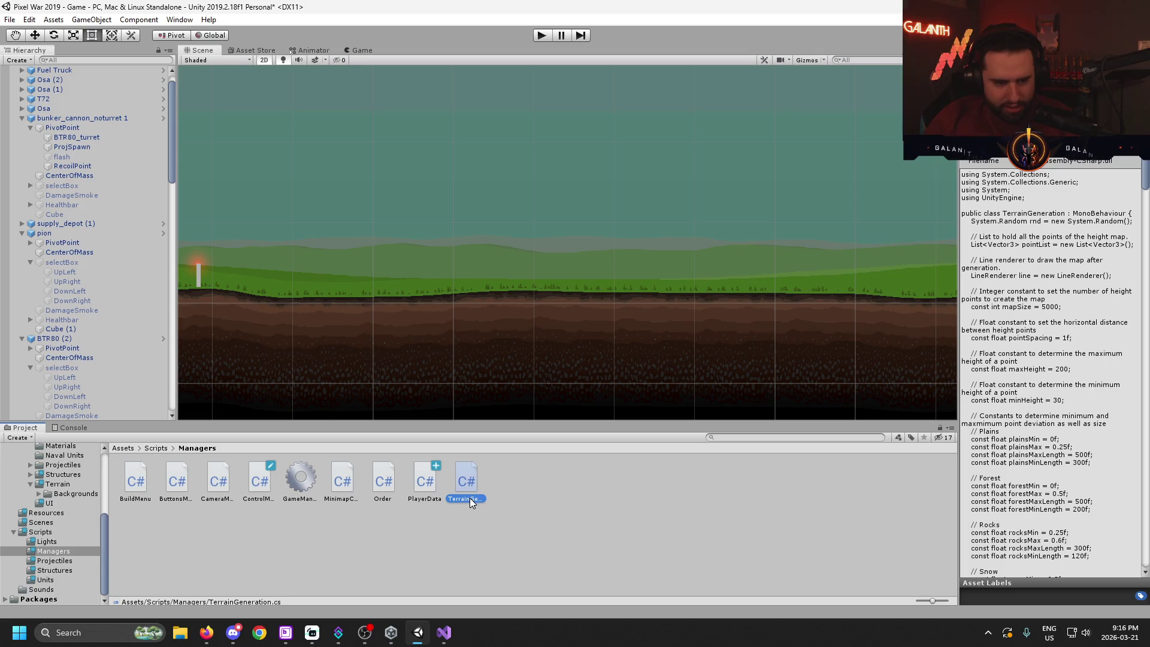
double_click(470, 498)
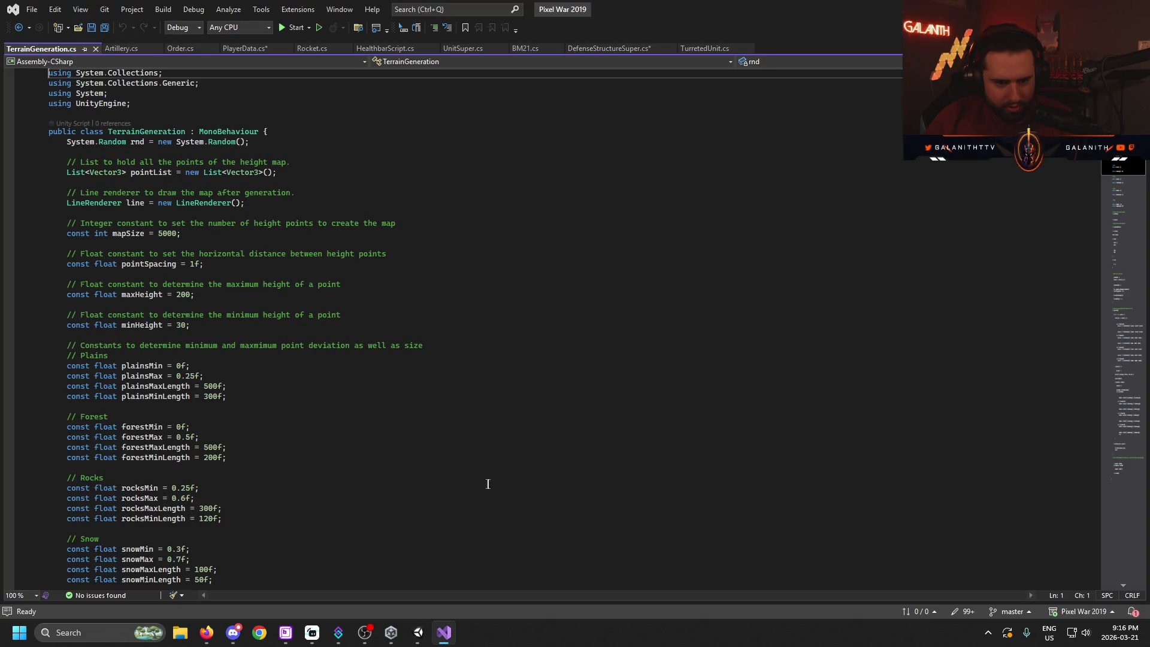
- Scroll through TerrainGeneration.cs's biome code, then switch back to the Unity editor
scroll(372, 455, down, 20)
scroll(523, 334, down, 8)
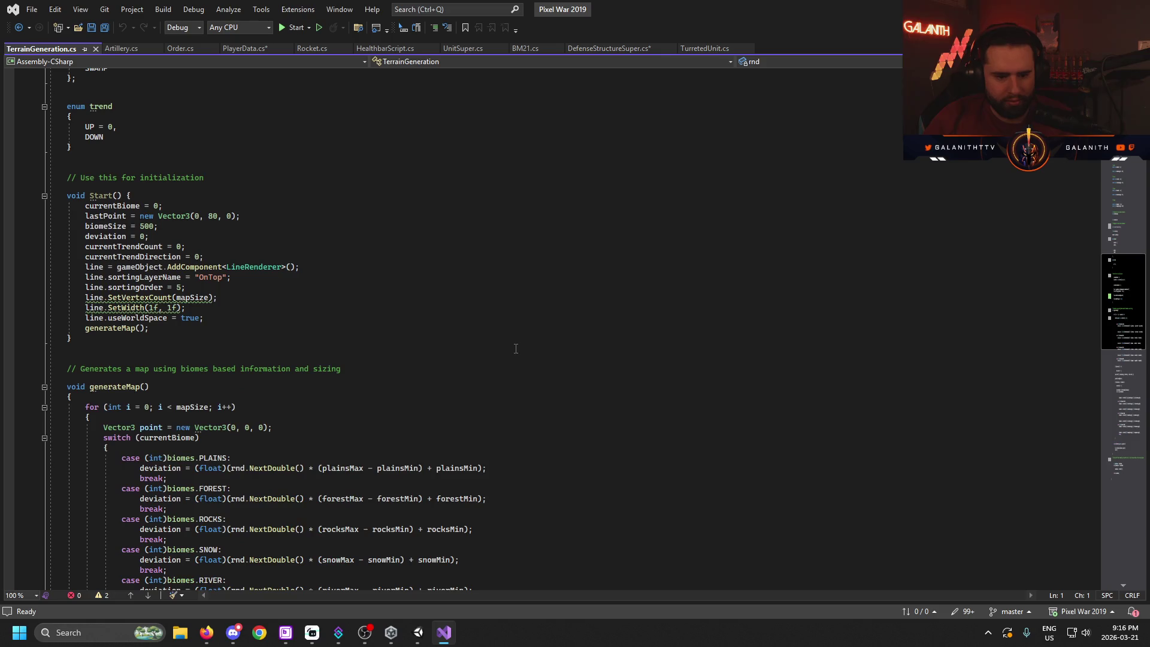
scroll(484, 394, down, 7)
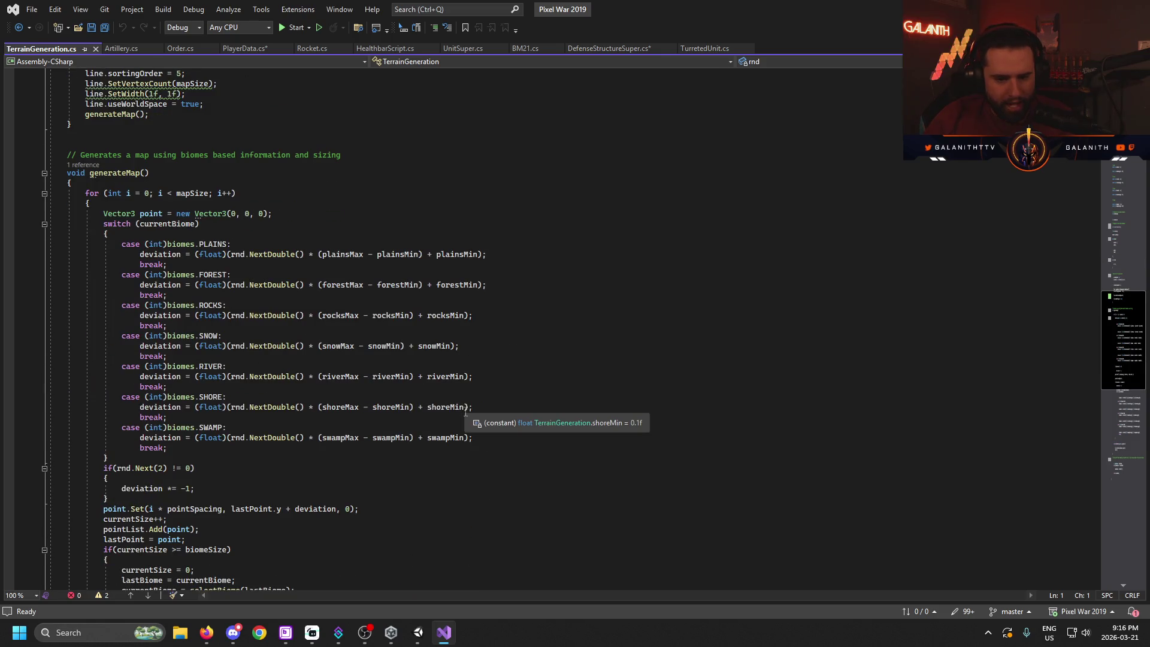
scroll(566, 458, down, 3)
scroll(566, 458, down, 11)
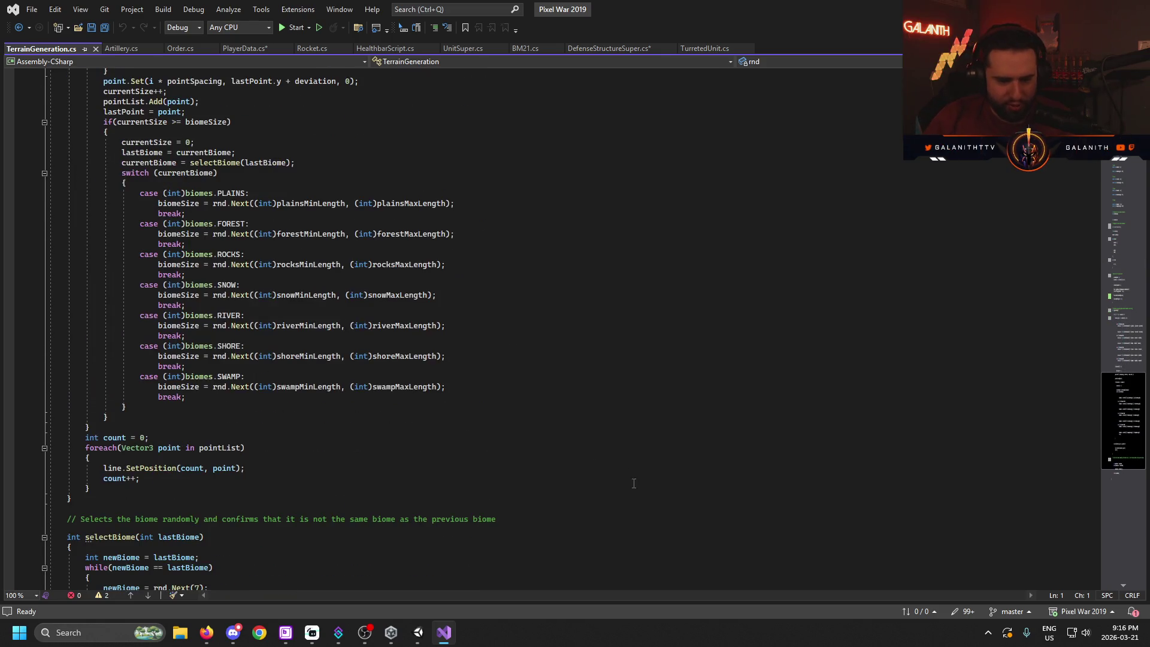
scroll(634, 486, down, 2)
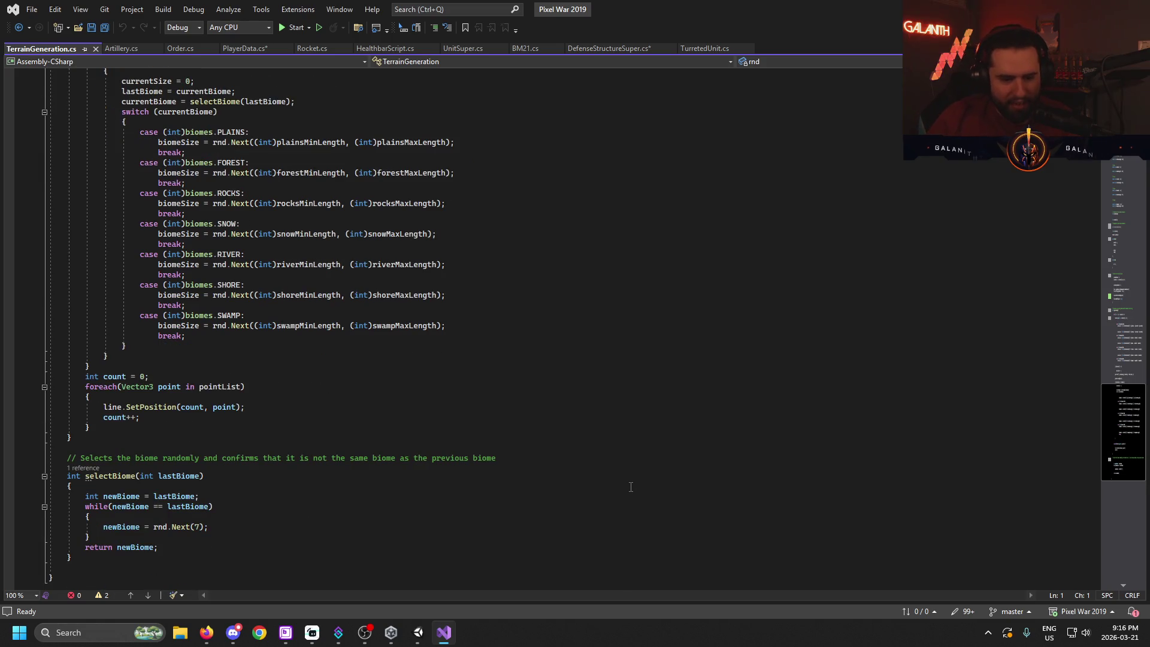
scroll(631, 487, down, 9)
scroll(628, 486, up, 10)
scroll(659, 433, up, 12)
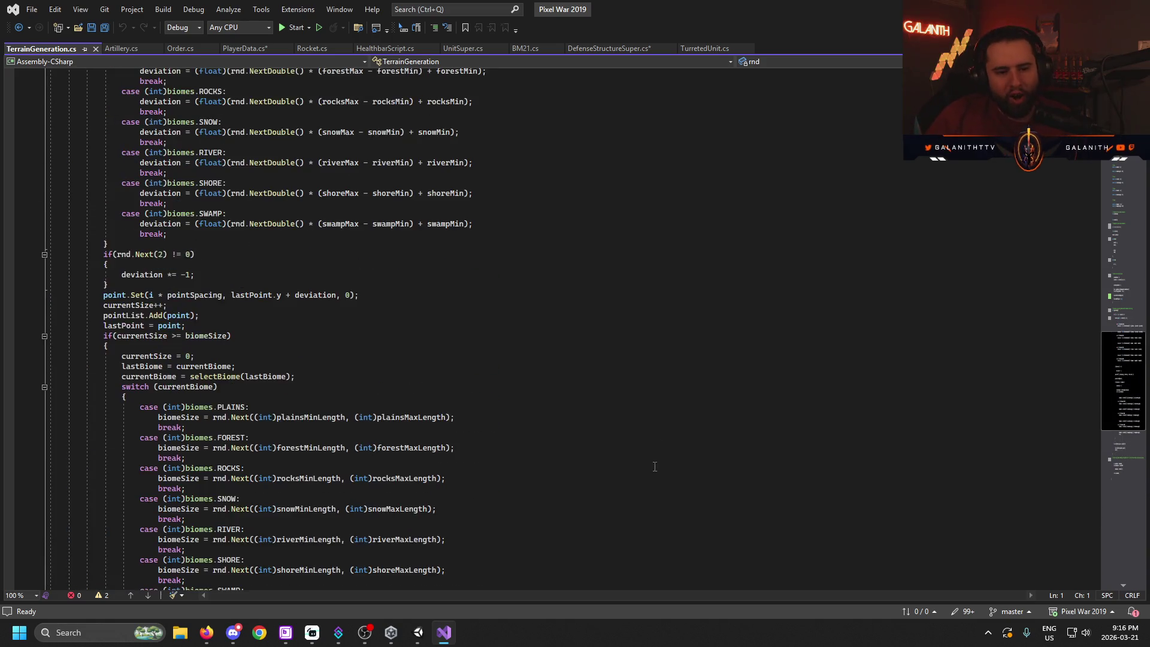
scroll(679, 467, up, 16)
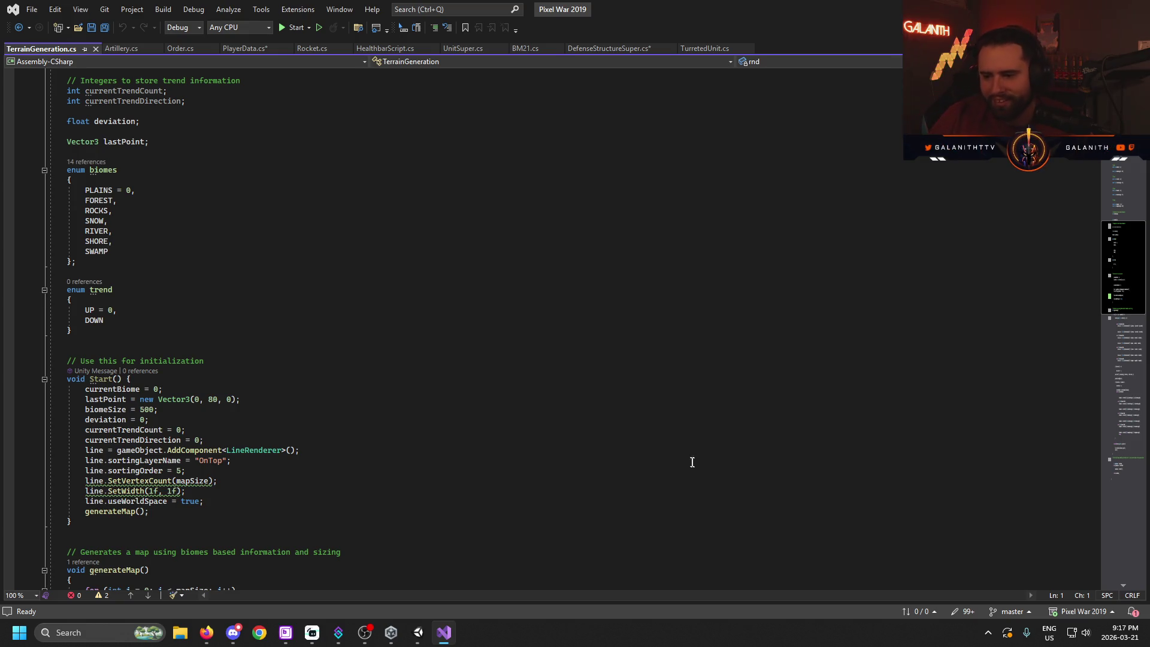
scroll(552, 470, up, 20)
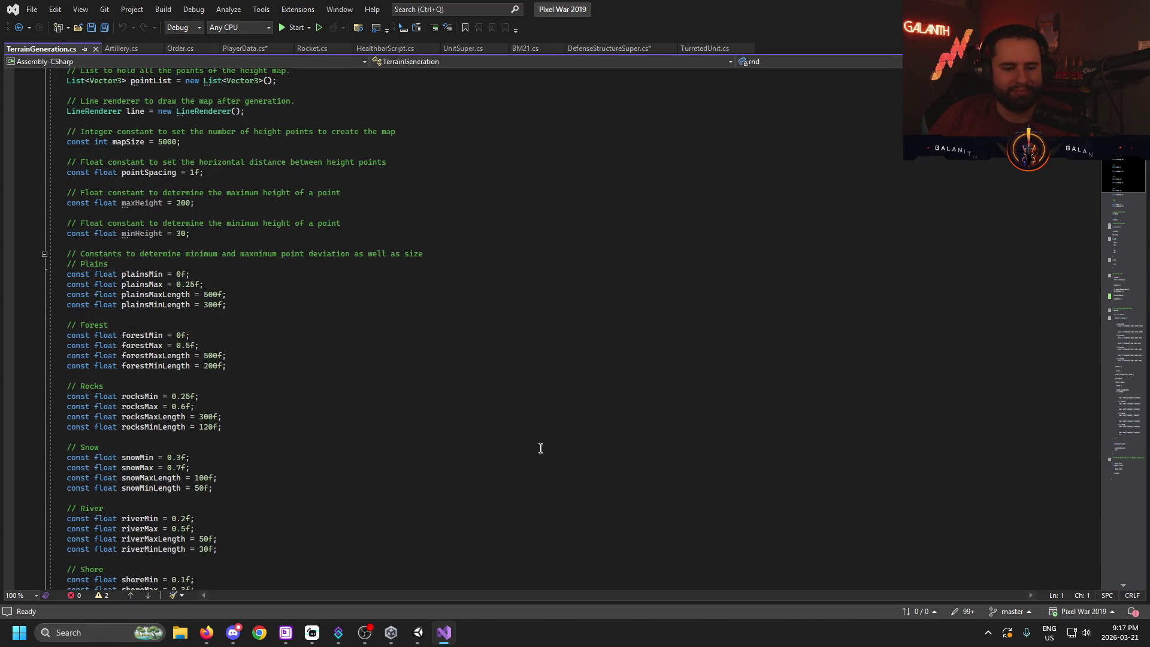
scroll(541, 448, up, 3)
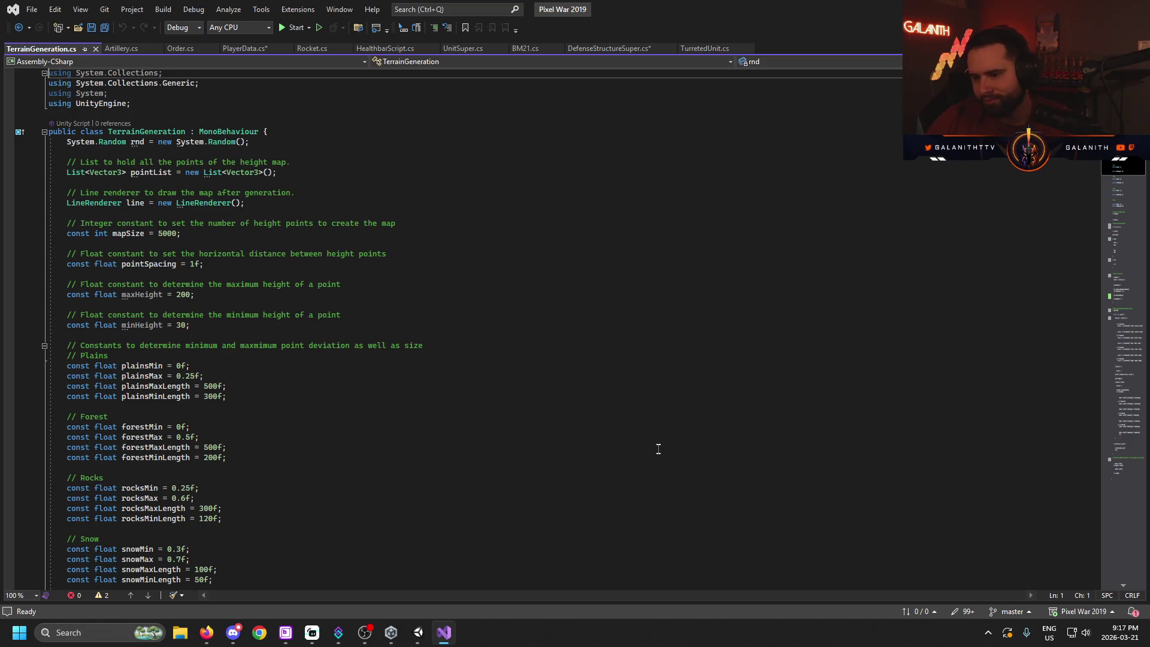
scroll(420, 331, down, 3)
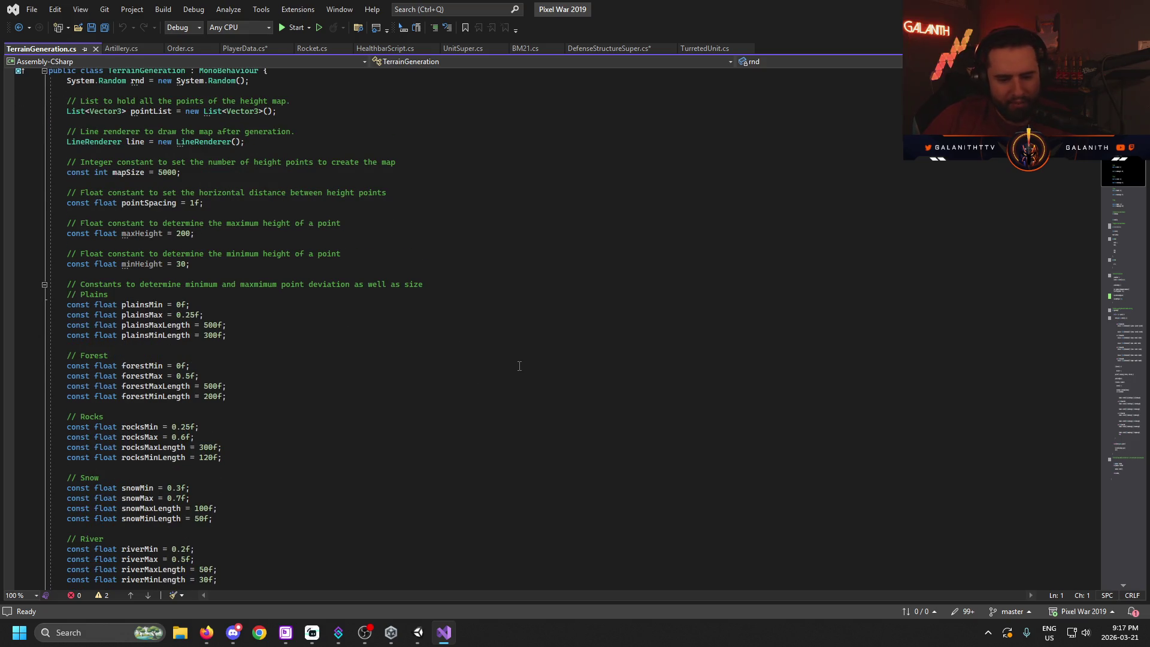
scroll(514, 420, down, 2)
mouse_move(422, 629)
scroll(228, 359, up, 2)
scroll(227, 360, down, 20)
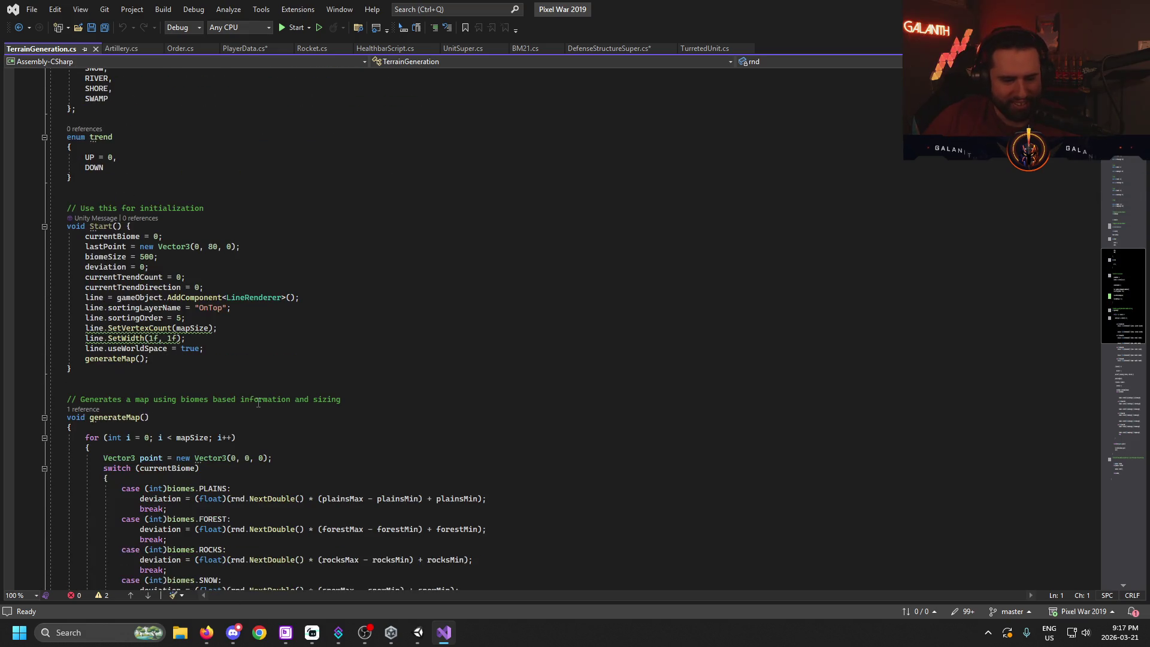
scroll(364, 410, down, 10)
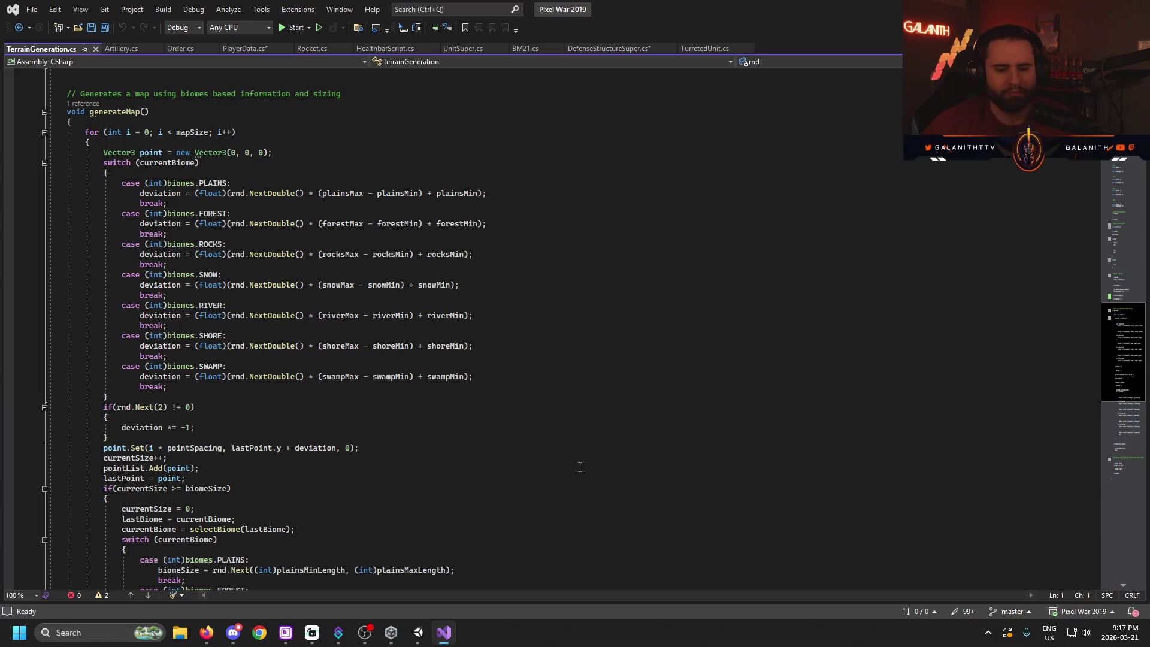
scroll(579, 467, down, 14)
scroll(487, 318, down, 4)
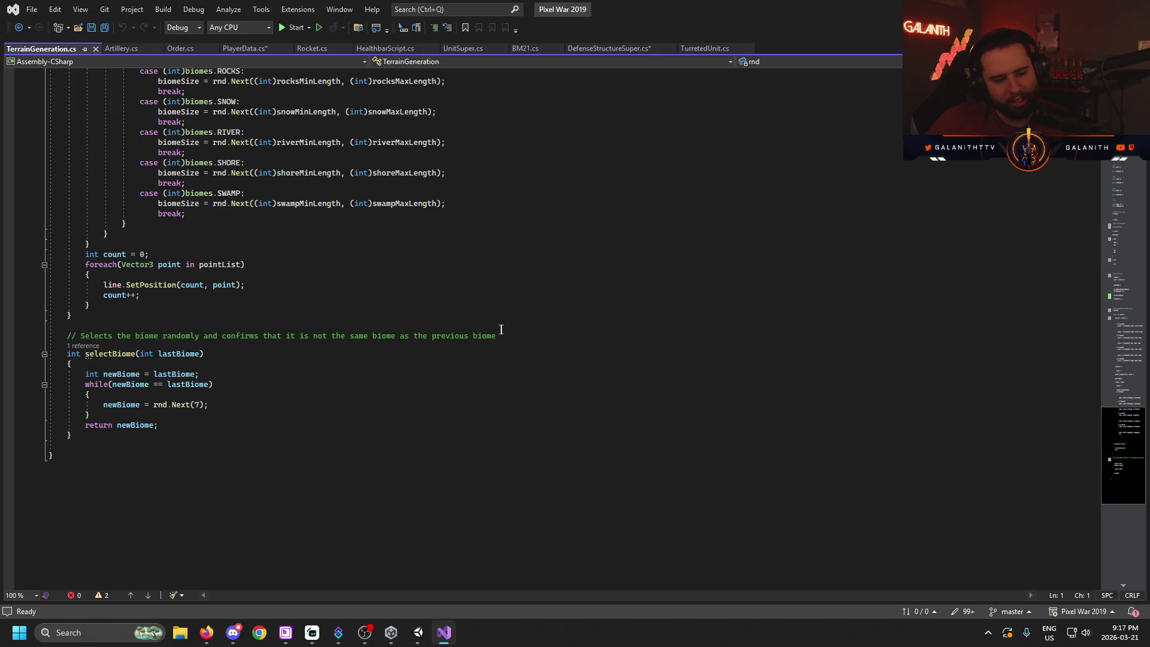
scroll(575, 269, up, 3)
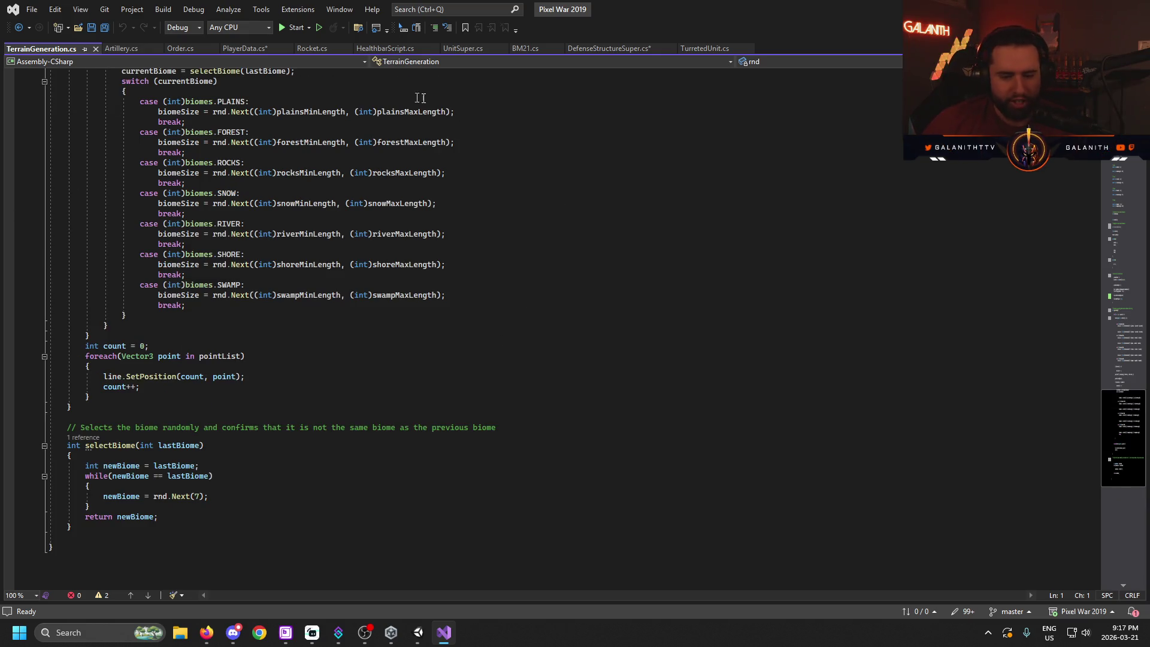
click(418, 633)
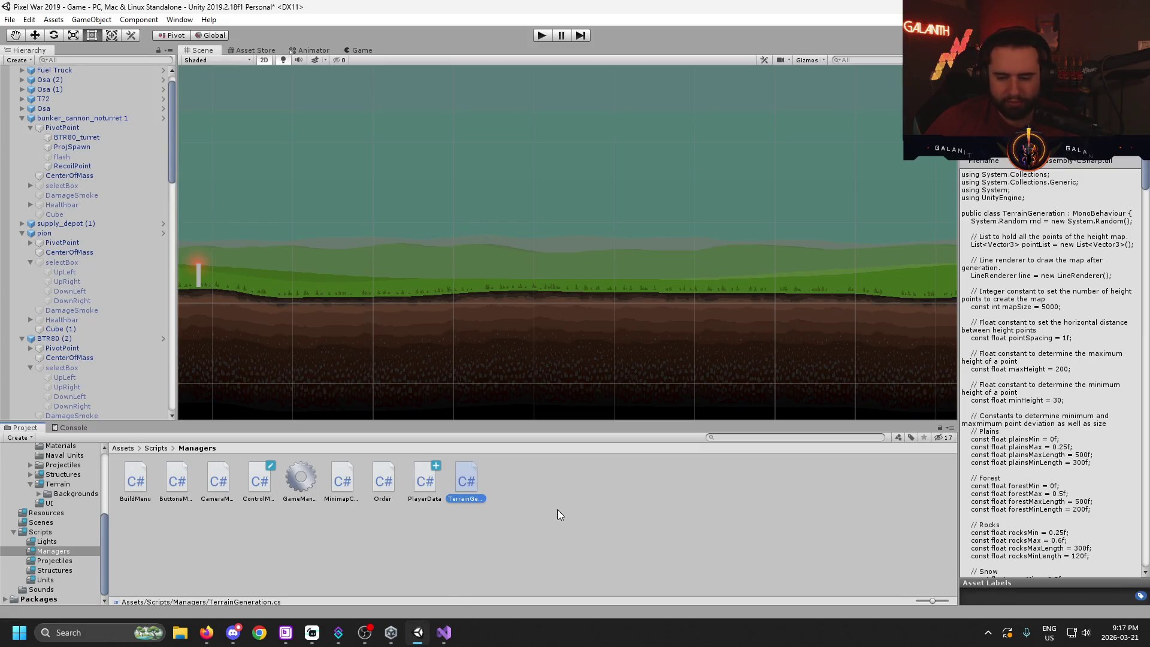
- Deselect TerrainGeneration.cs in the Managers folder and pan across the battlefield
click(569, 530)
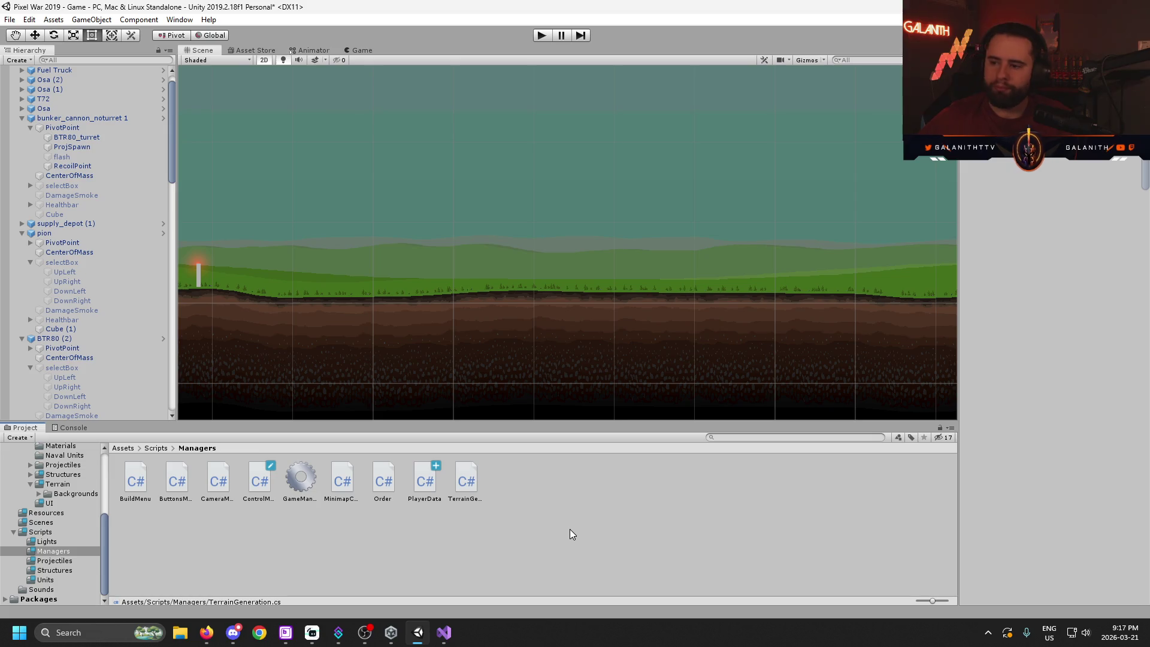
mouse_move(378, 259)
mouse_down()
mouse_move(491, 222)
mouse_move(460, 261)
mouse_move(539, 244)
mouse_move(724, 324)
mouse_move(569, 350)
mouse_move(701, 385)
mouse_move(611, 341)
mouse_move(741, 332)
mouse_up()
- Zoom the Scene view out and back in to frame the sun, units and terrain
scroll(491, 221, down, 2)
scroll(617, 354, up, 3)
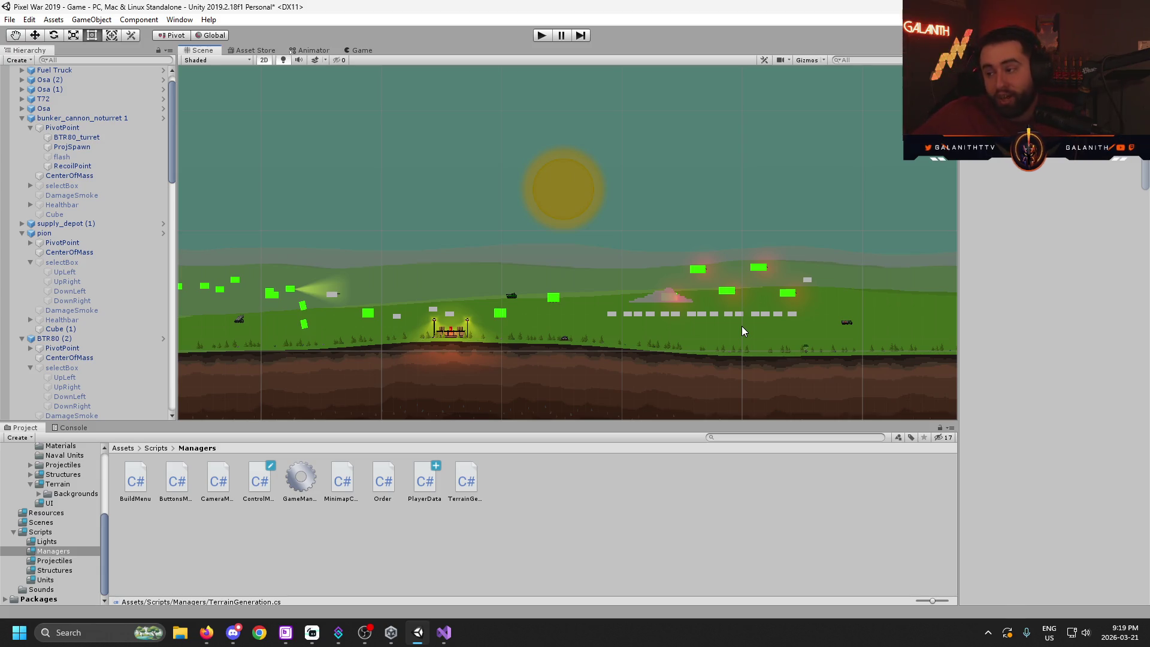
- Focus the Project window and pan the battlefield view to the left
click(575, 502)
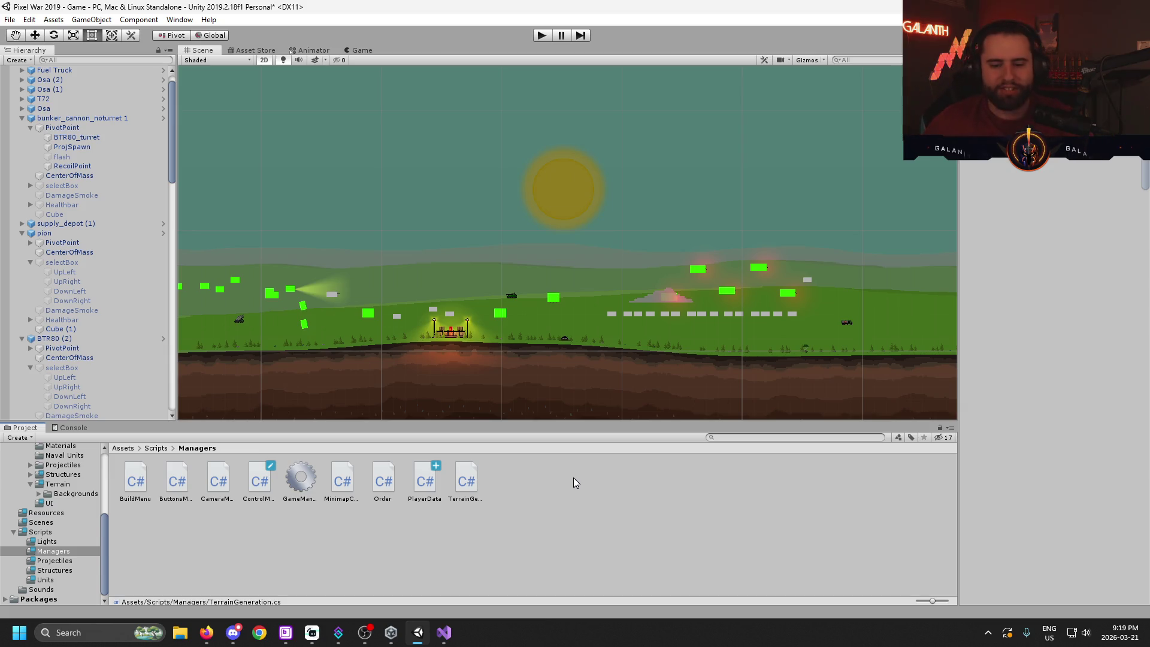
mouse_move(511, 299)
mouse_down()
mouse_move(661, 220)
mouse_move(456, 275)
mouse_up()
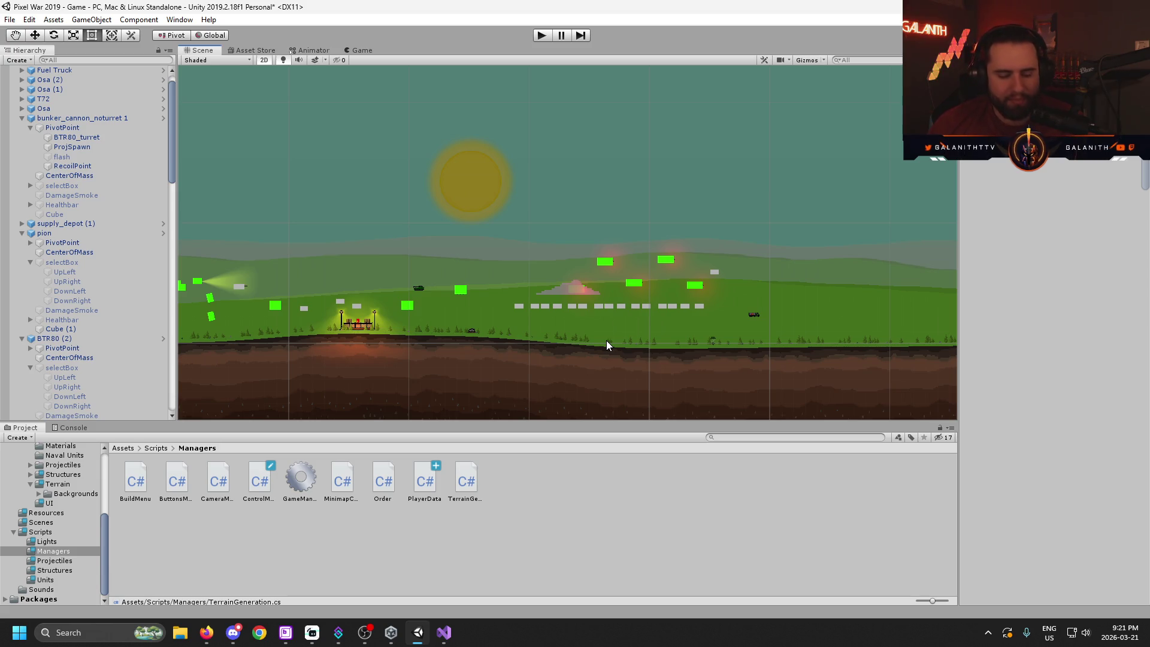
mouse_move(448, 632)
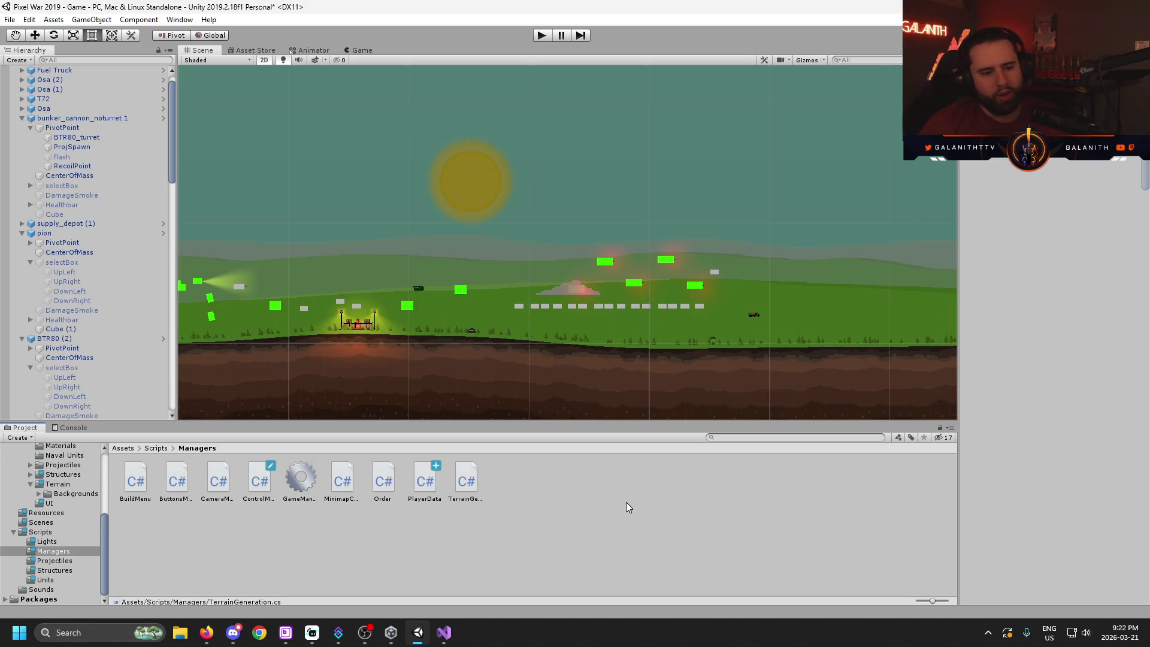
- Select the T72 unit and scroll through its settings
click(67, 99)
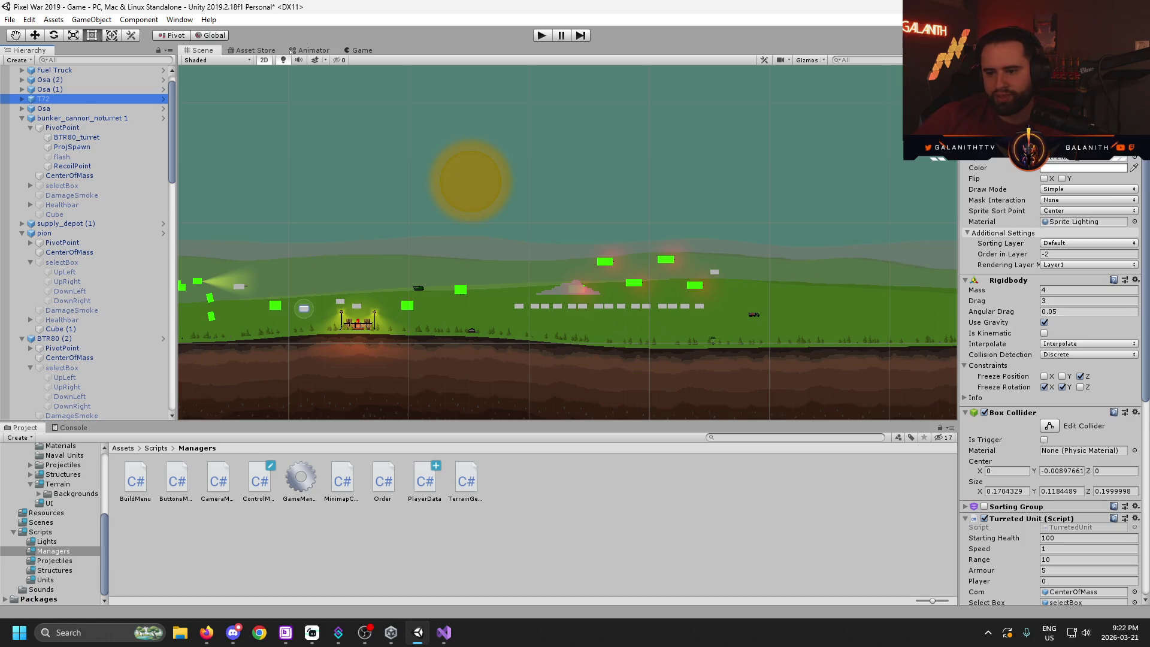
scroll(1044, 401, down, 5)
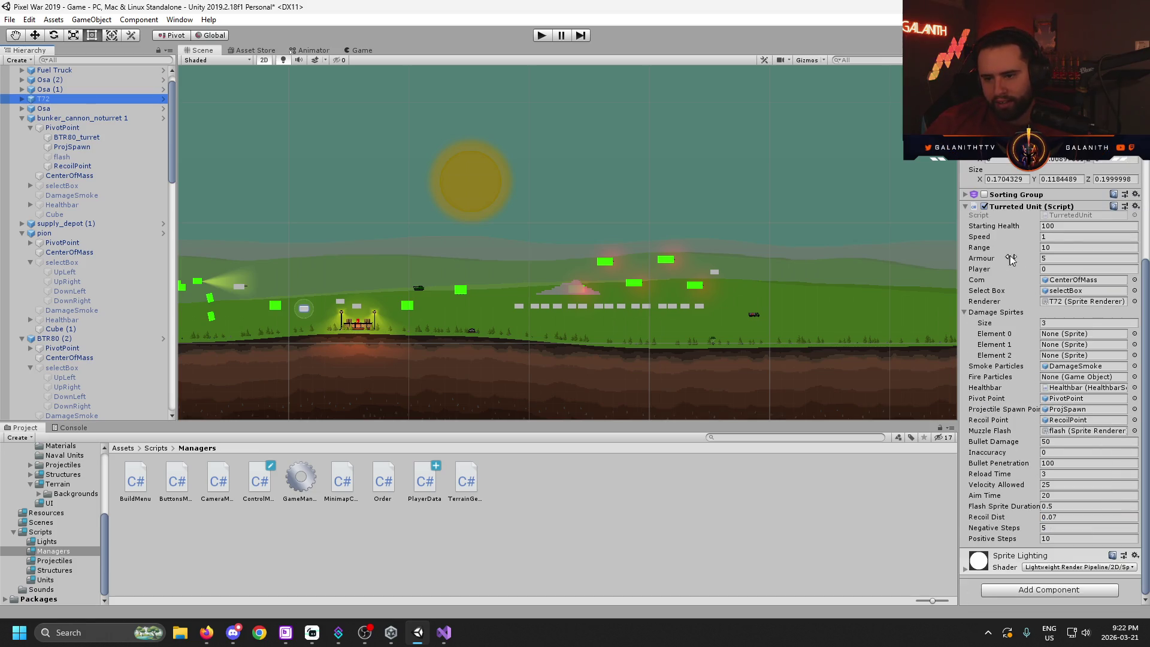
scroll(1044, 402, up, 5)
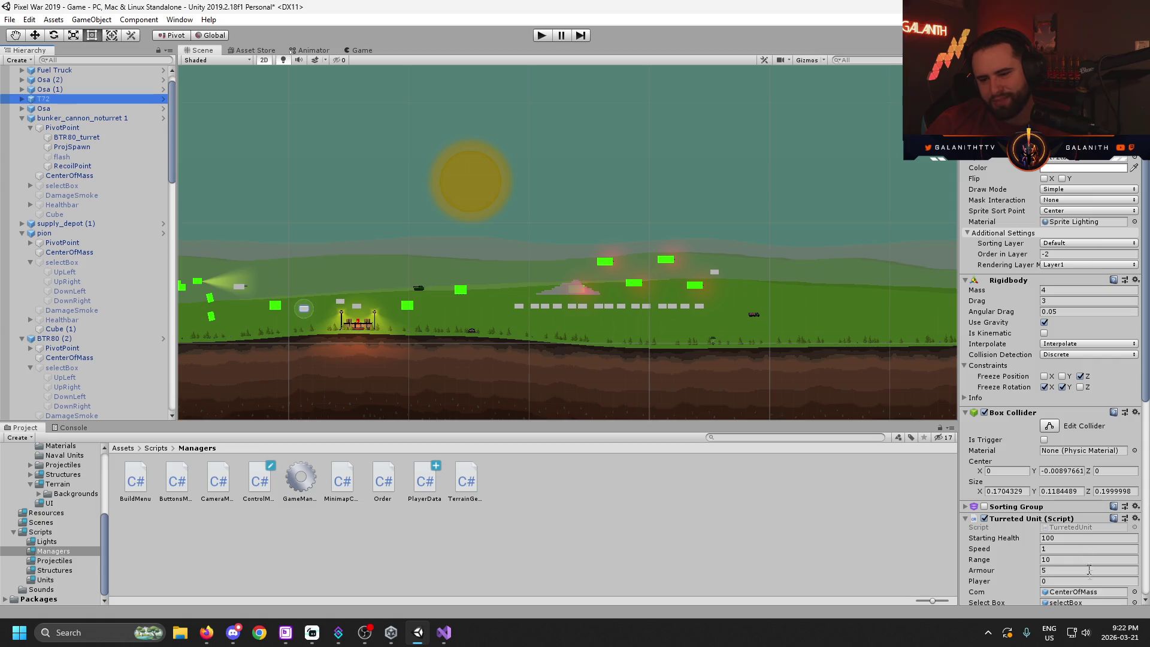
scroll(1041, 427, down, 6)
scroll(1041, 427, up, 4)
scroll(1042, 429, down, 5)
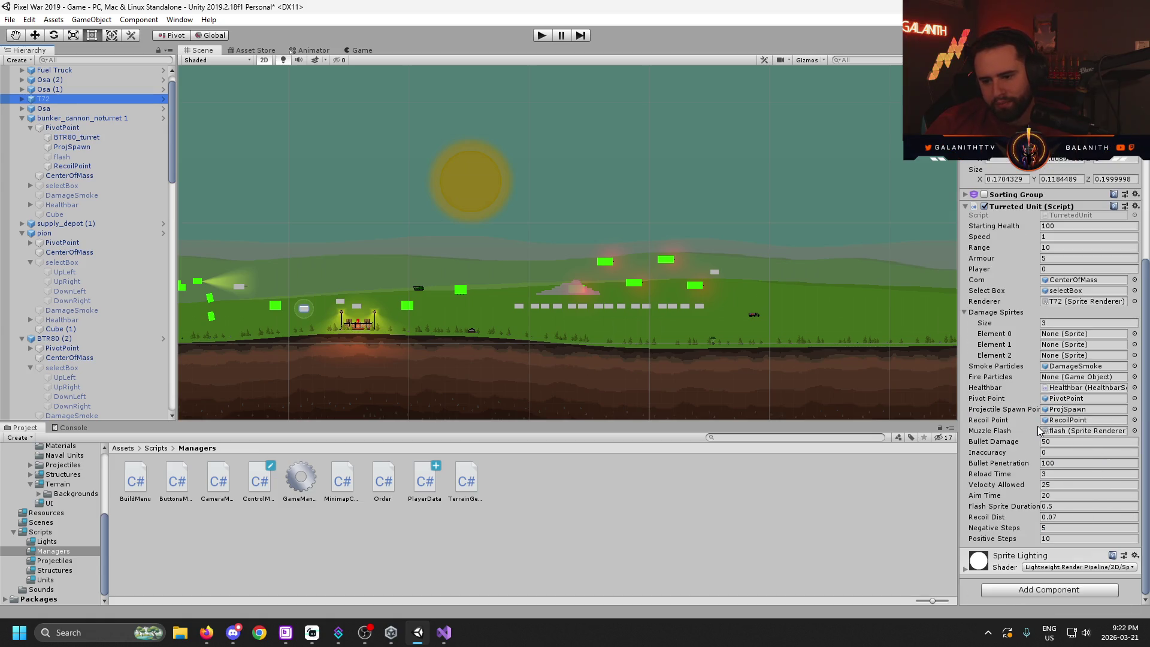
scroll(1032, 536, up, 5)
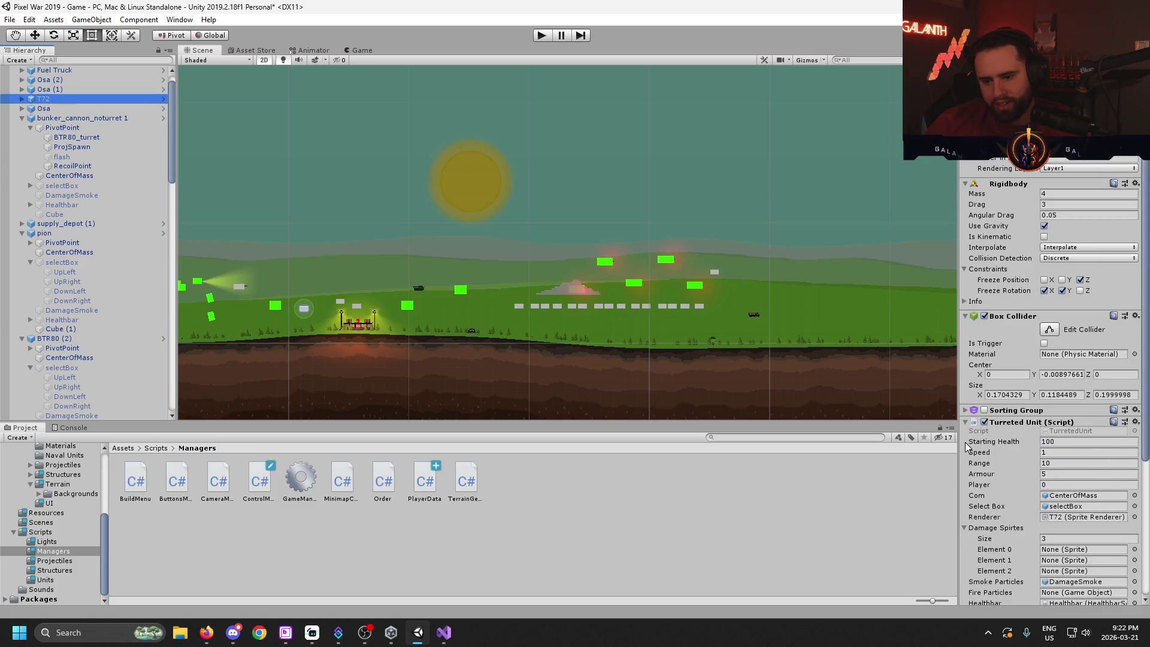
scroll(999, 430, up, 4)
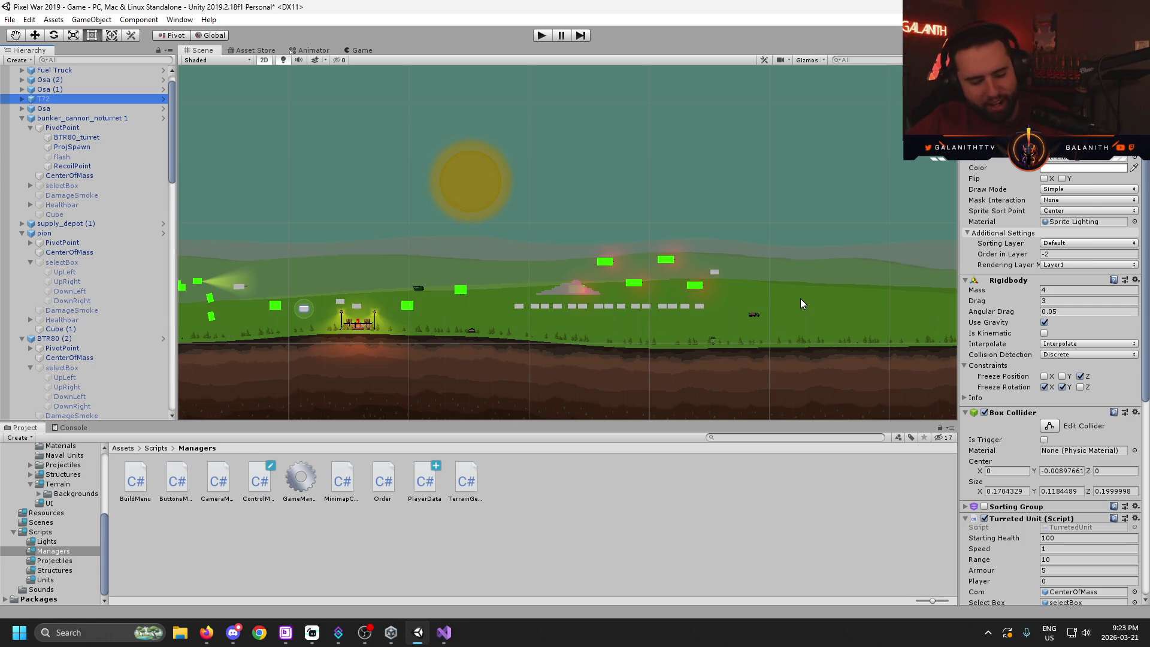
- Pan the scene to show more terrain, then bring up TerrainGeneration.cs in Visual Studio
scroll(601, 335, down, 2)
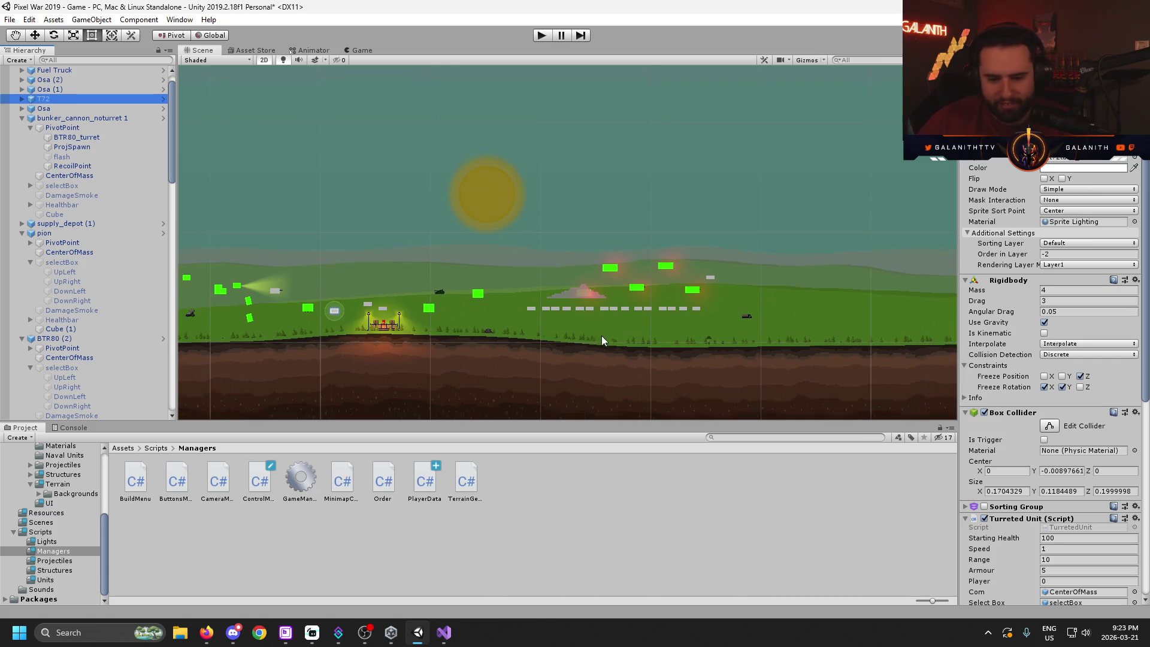
drag(601, 336, 803, 210)
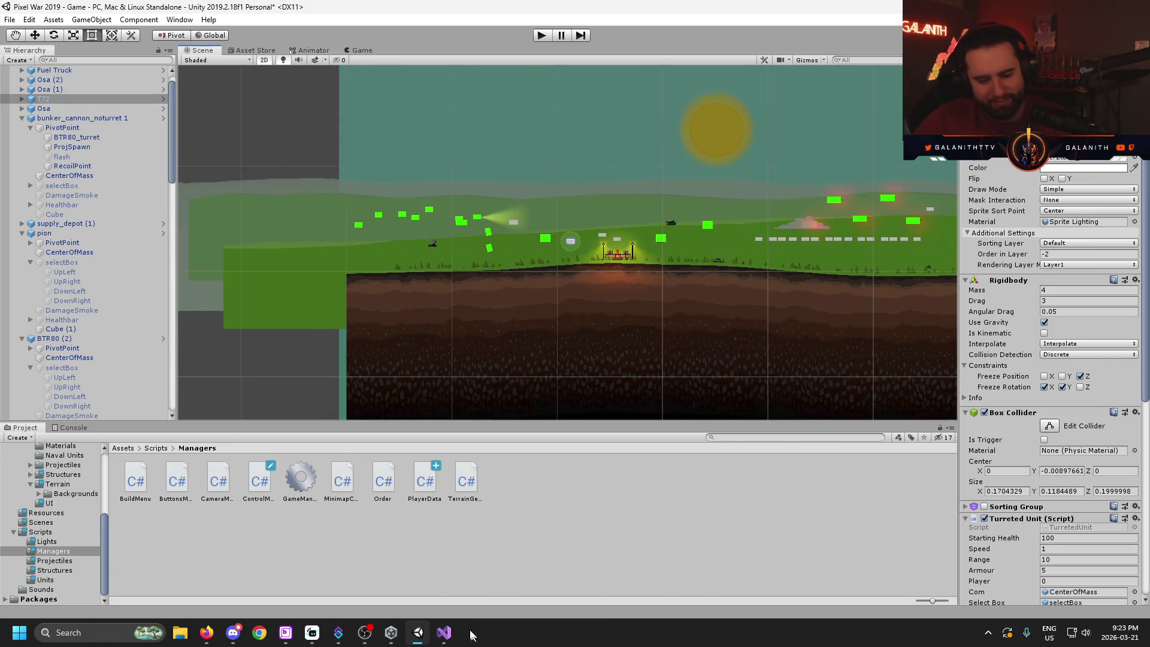
click(446, 635)
scroll(527, 120, up, 6)
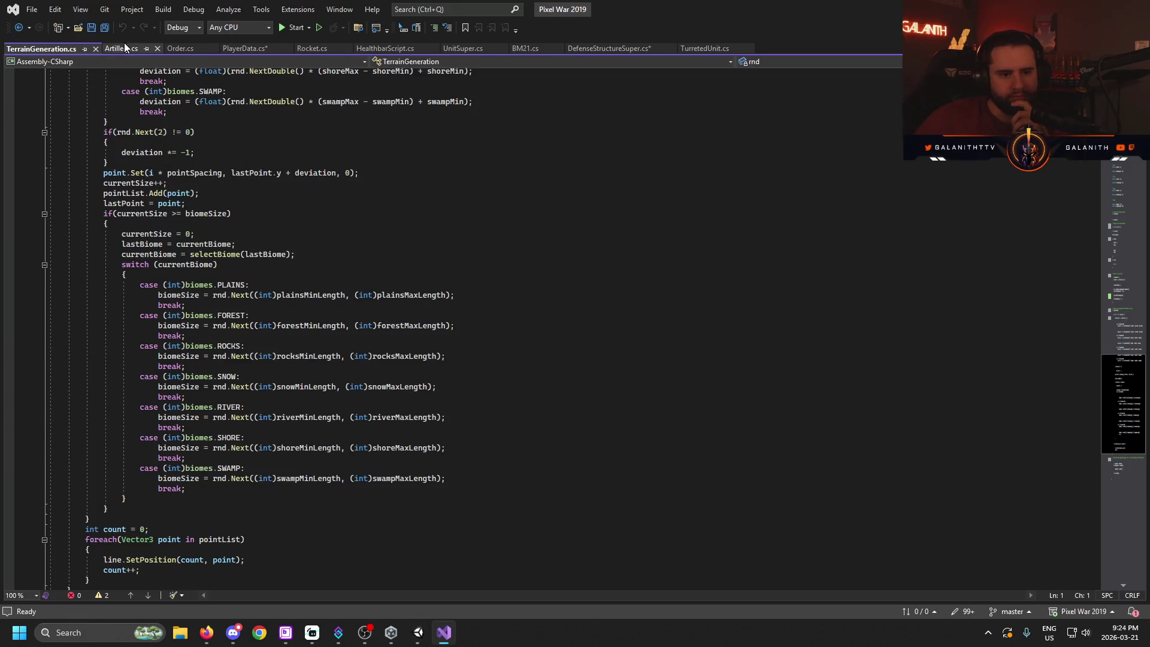
- Inspect Artillery.cs's move() method at the lastPos check and else block, then switch to DefenseStructureSuper.cs
click(119, 48)
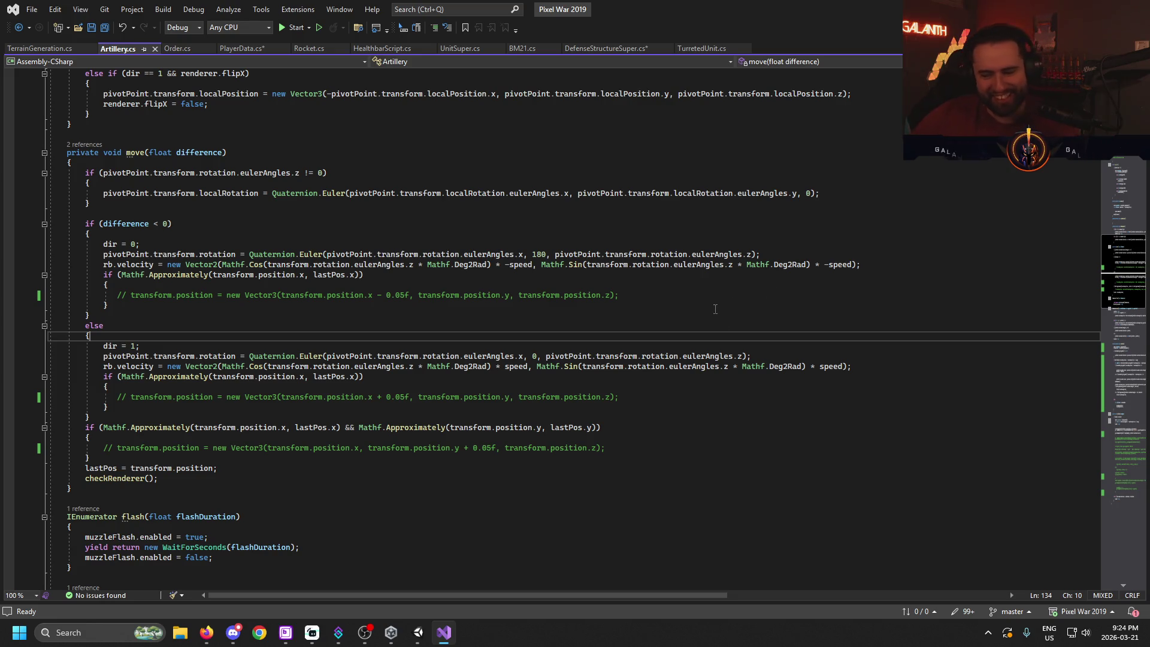
click(630, 428)
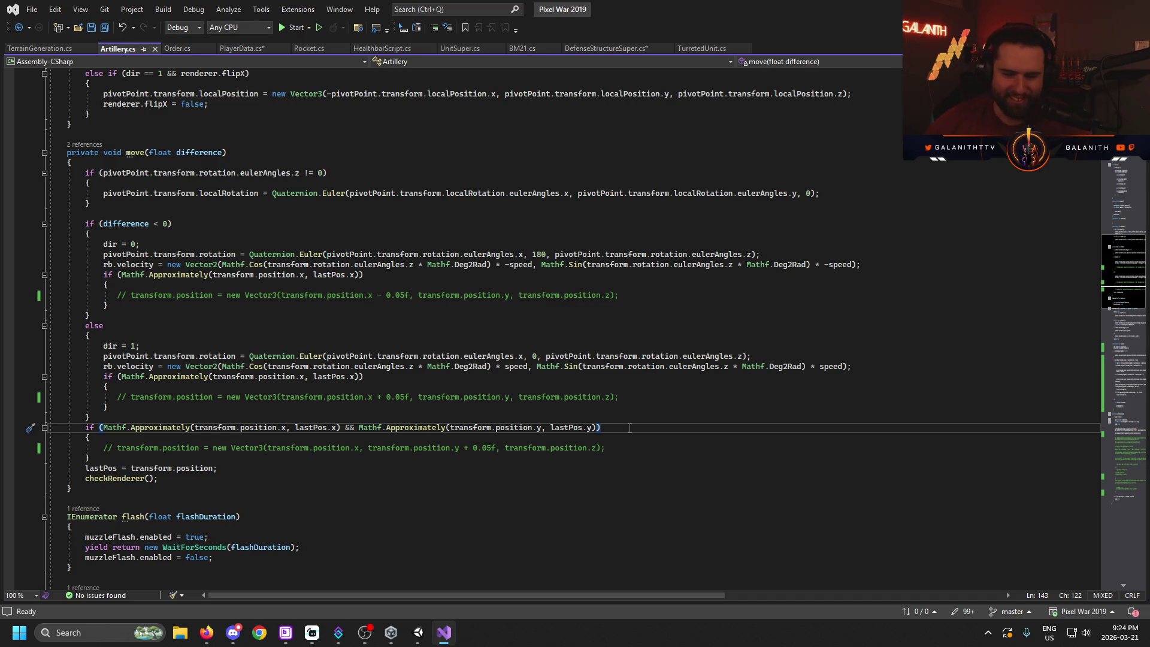
click(639, 338)
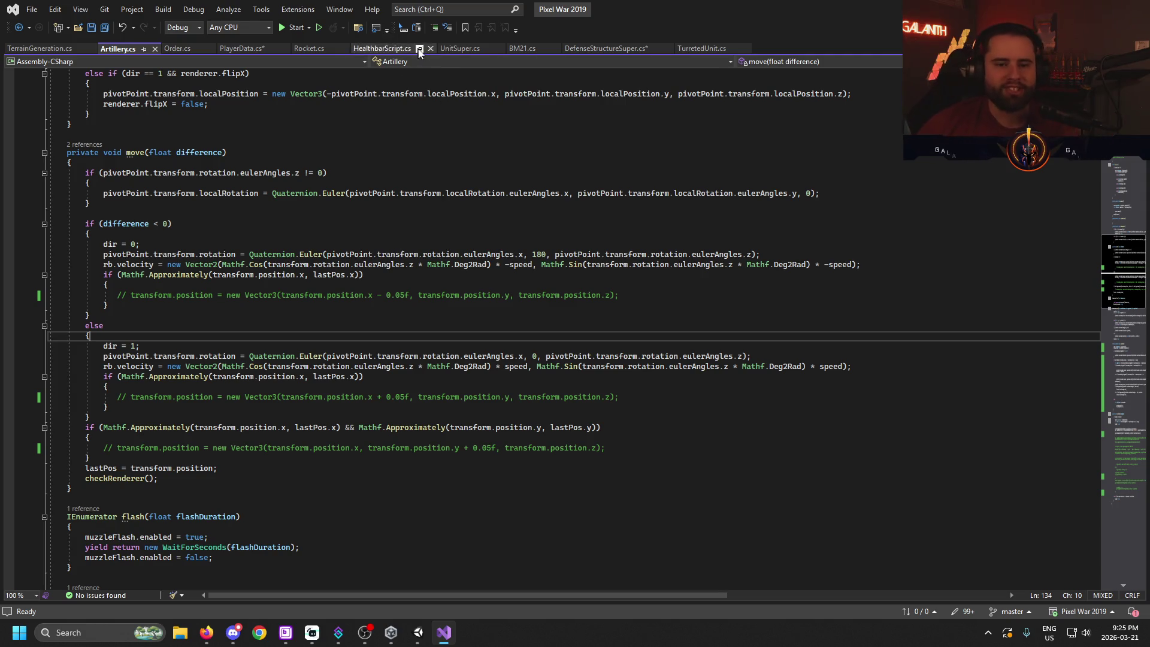
click(605, 49)
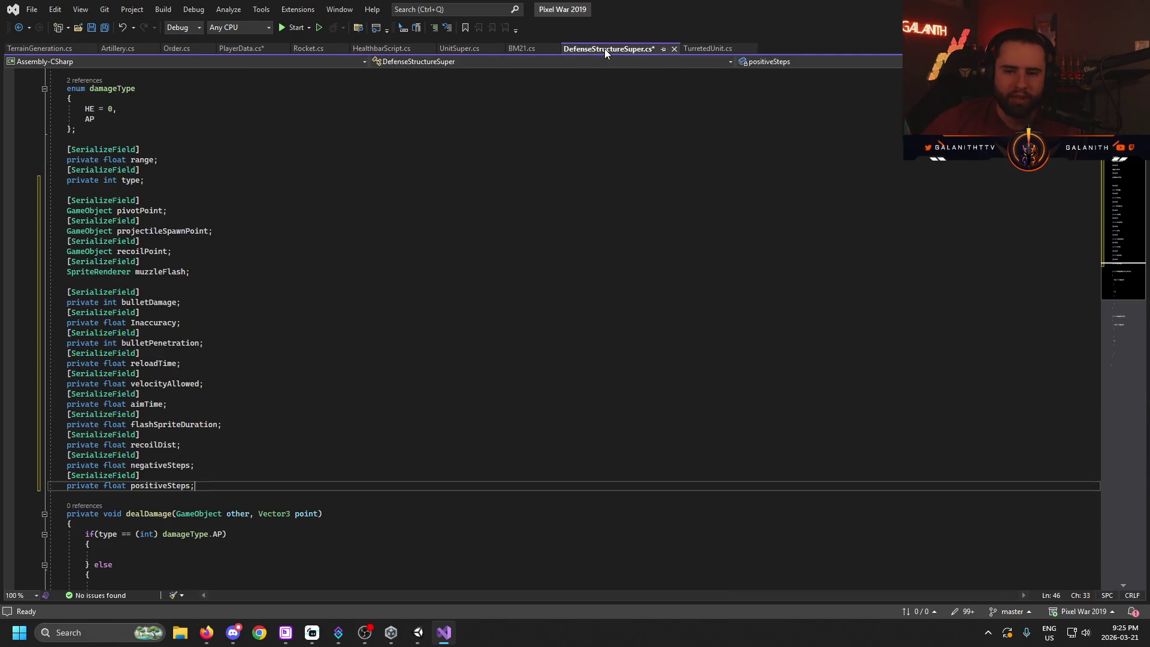
- Review DefenseStructureSuper's projectileSpawnPoint and range fields, briefly comparing with BM21.cs
click(531, 231)
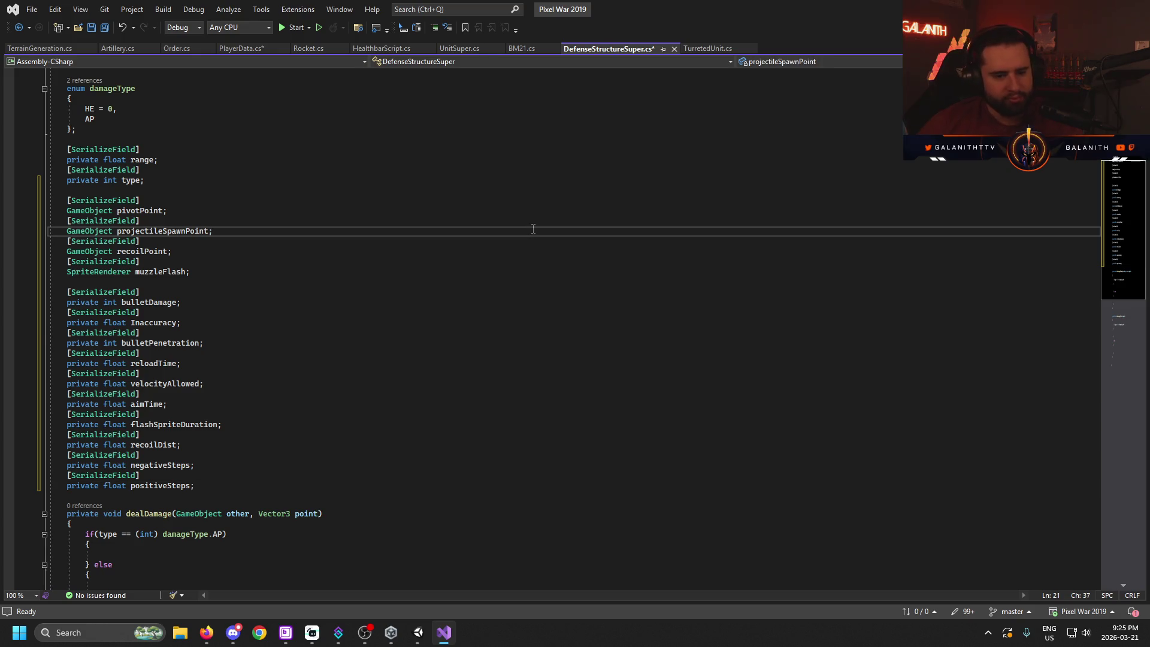
scroll(534, 227, down, 8)
scroll(534, 227, up, 10)
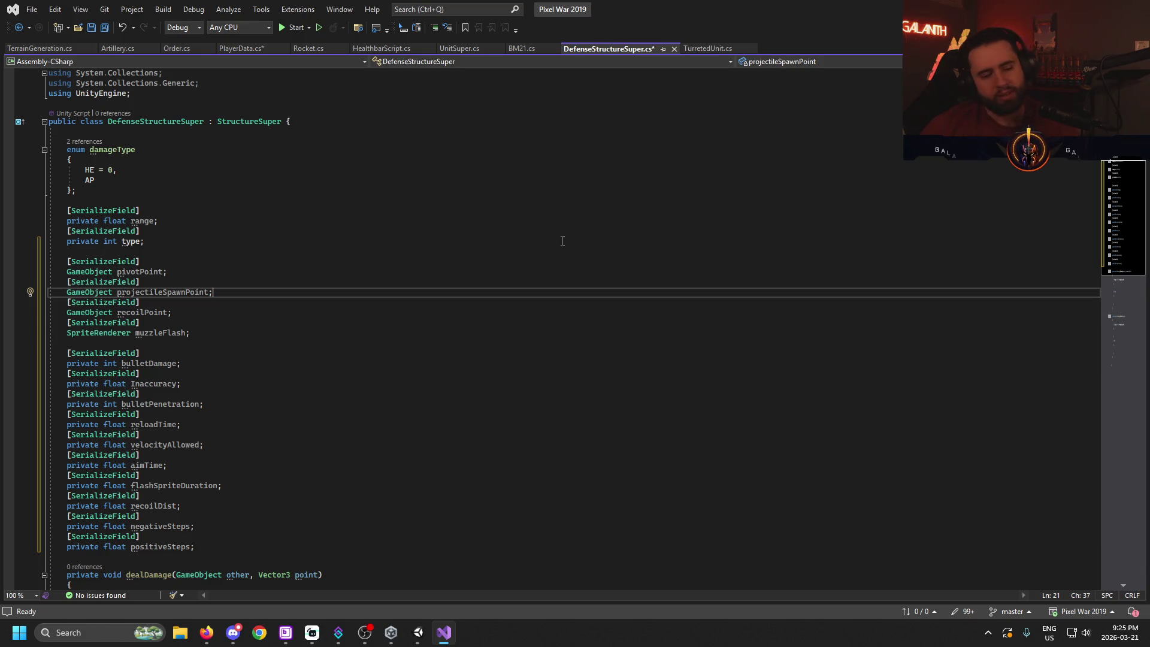
click(565, 210)
click(520, 48)
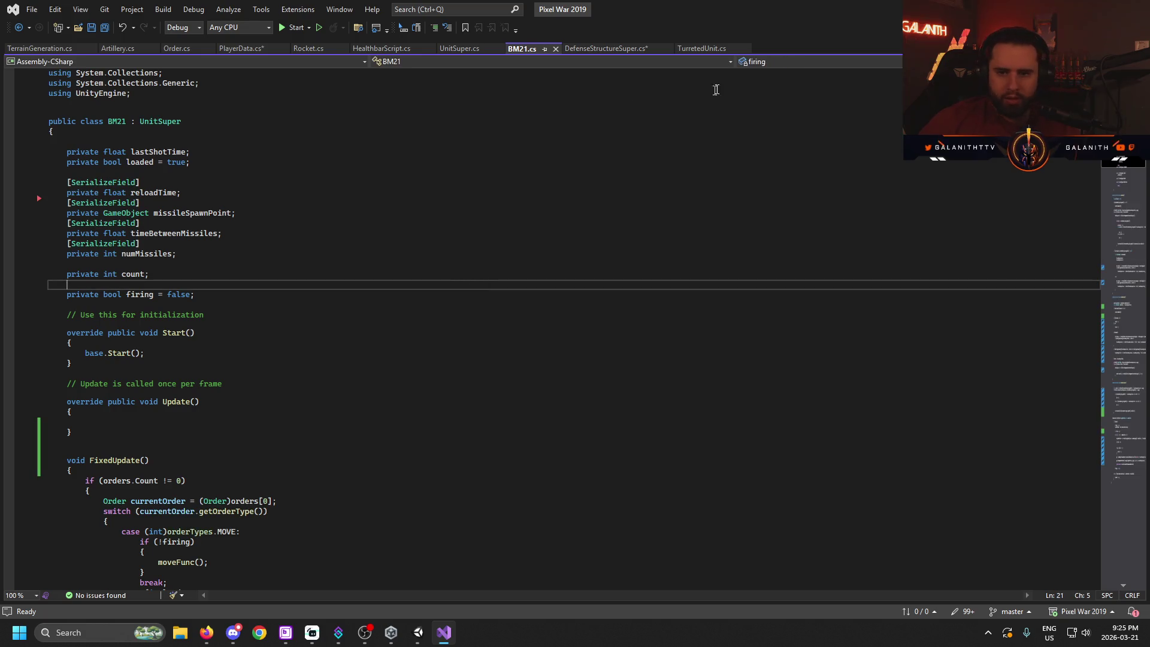
click(578, 49)
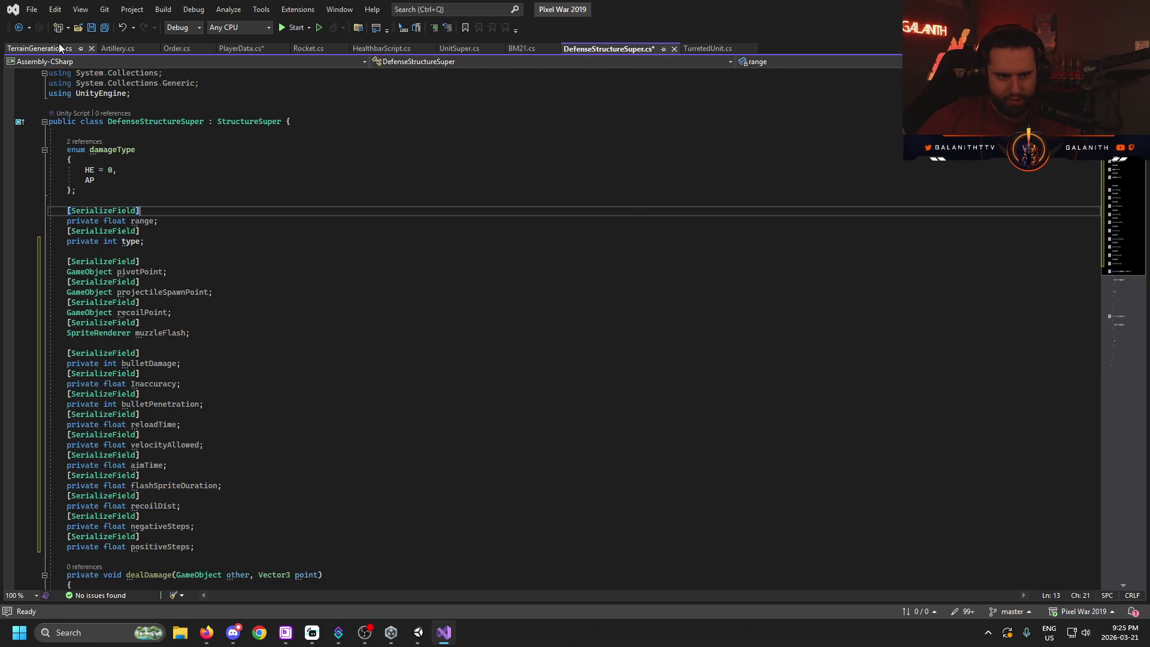
- In PlayerData.cs, save at the unitData struct's closing brace to reindent it, then undo
click(241, 49)
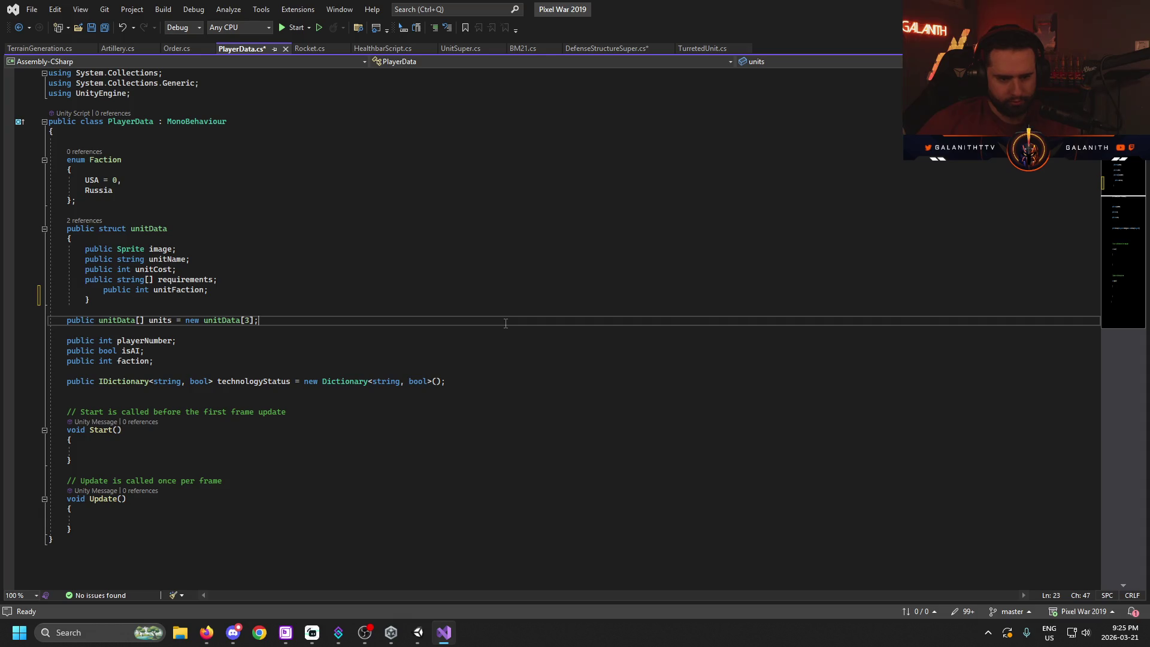
click(470, 300)
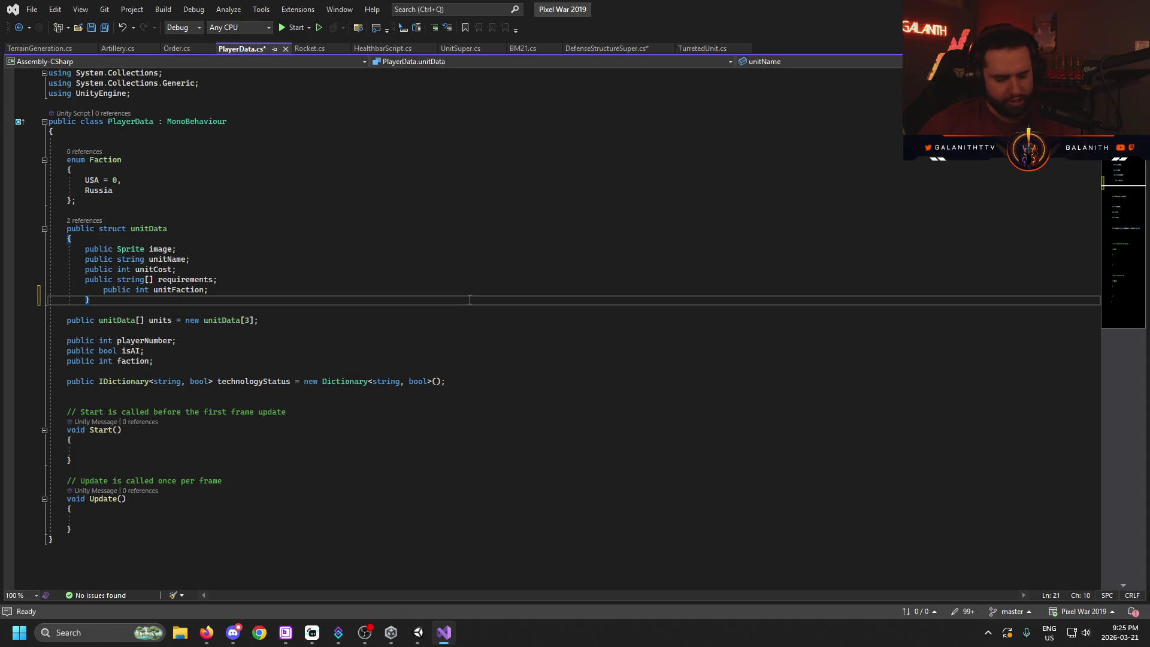
key(ctrl+s)
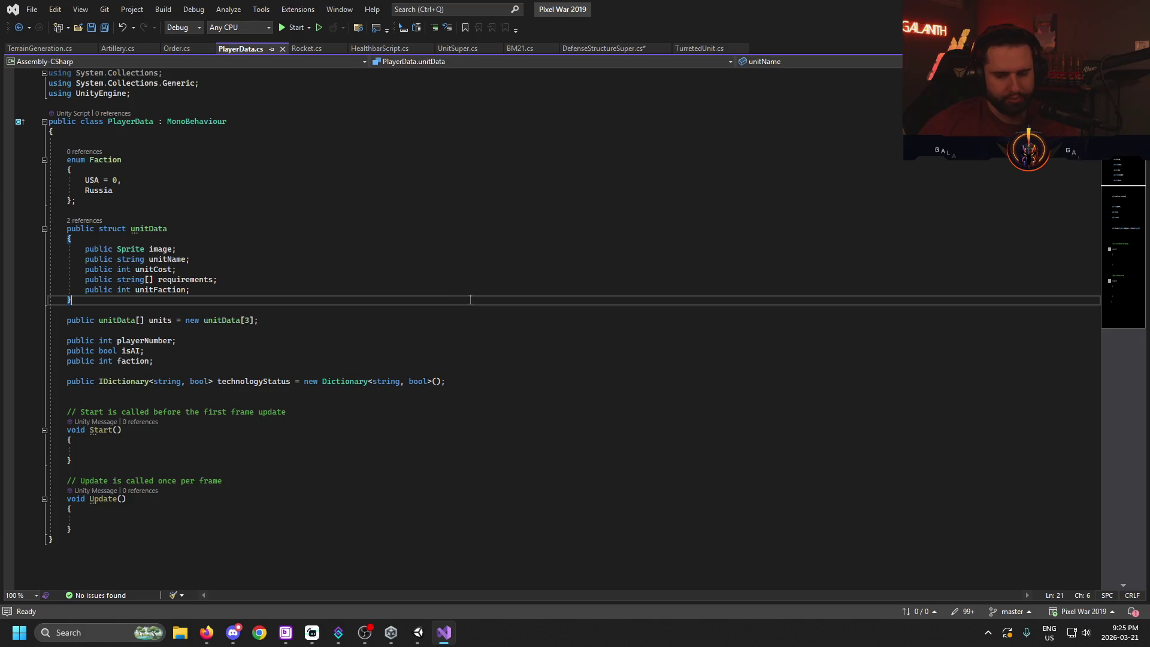
key(ctrl+z)
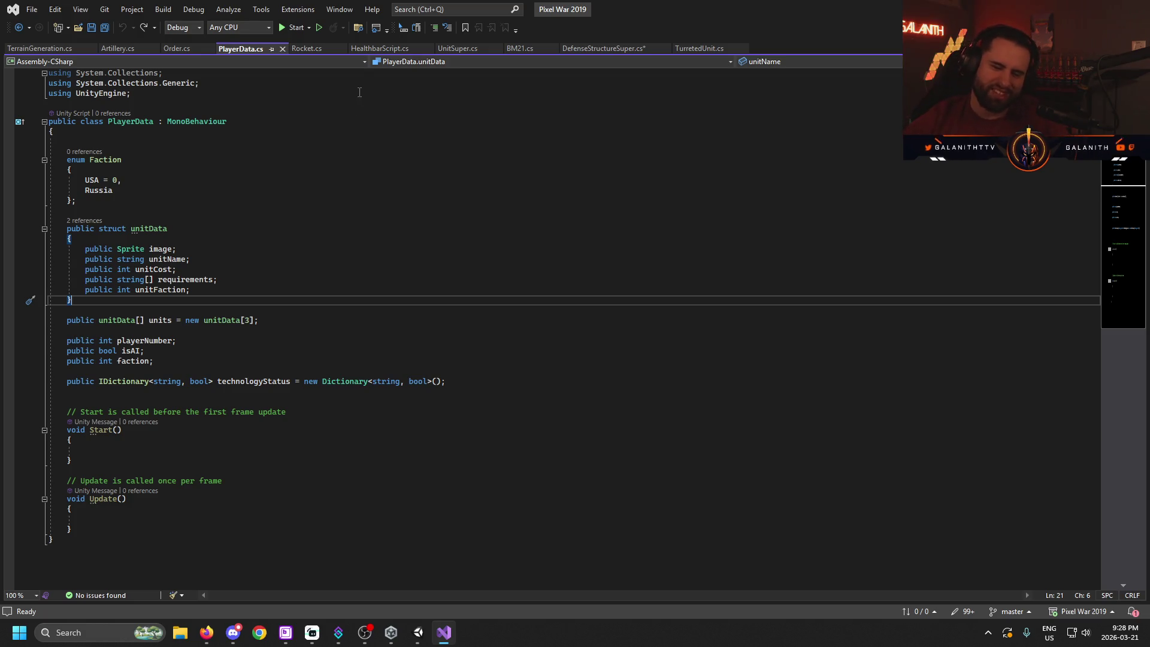
- Review the units array declaration with its size of 3 and the empty line below
click(302, 320)
triple_click(302, 320)
click(282, 324)
key(Left)
key(Left)
key(Left)
click(278, 320)
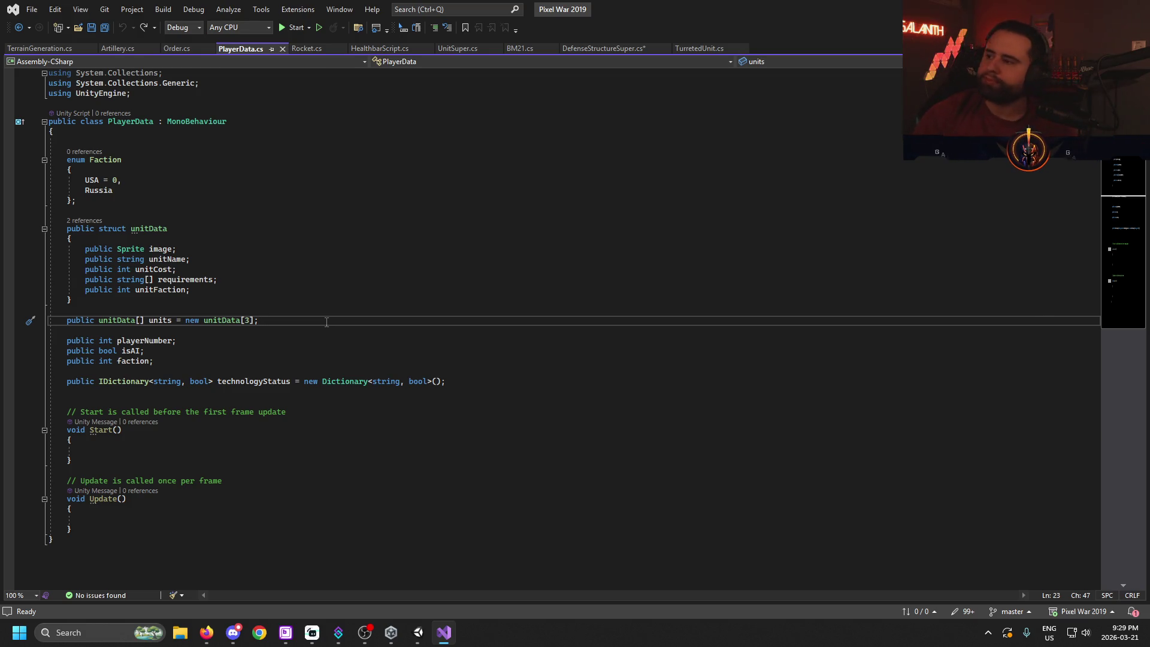
click(408, 331)
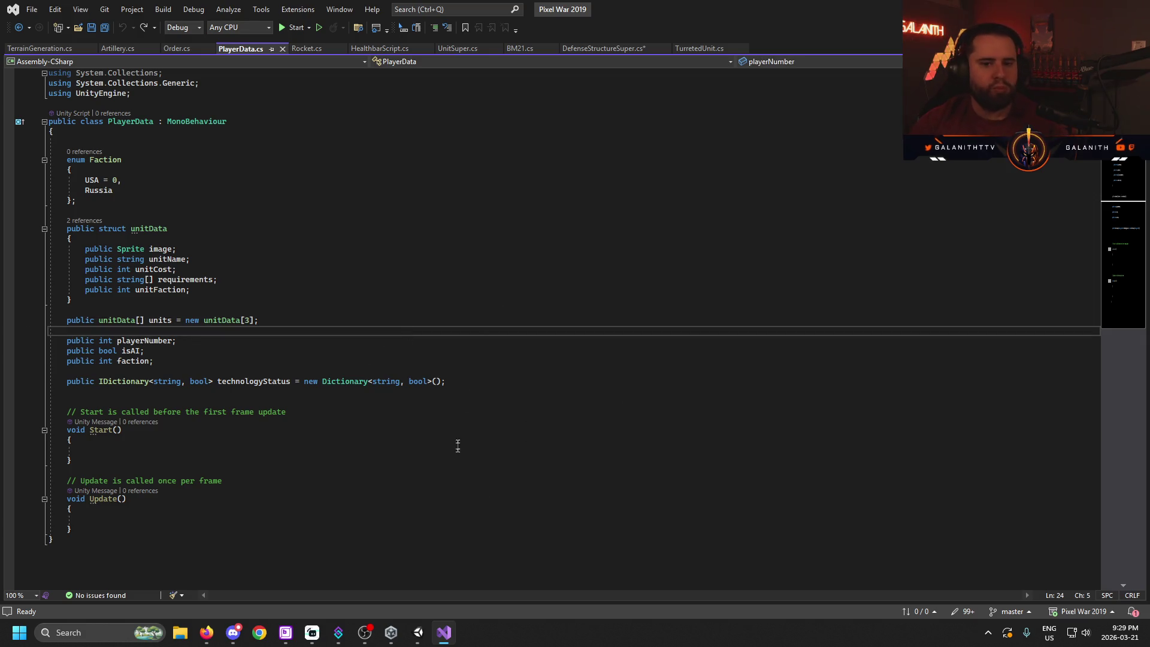
click(304, 50)
- Review Rocket.cs, placing the cursor on the rocket's velocity calculation line
scroll(537, 286, down, 8)
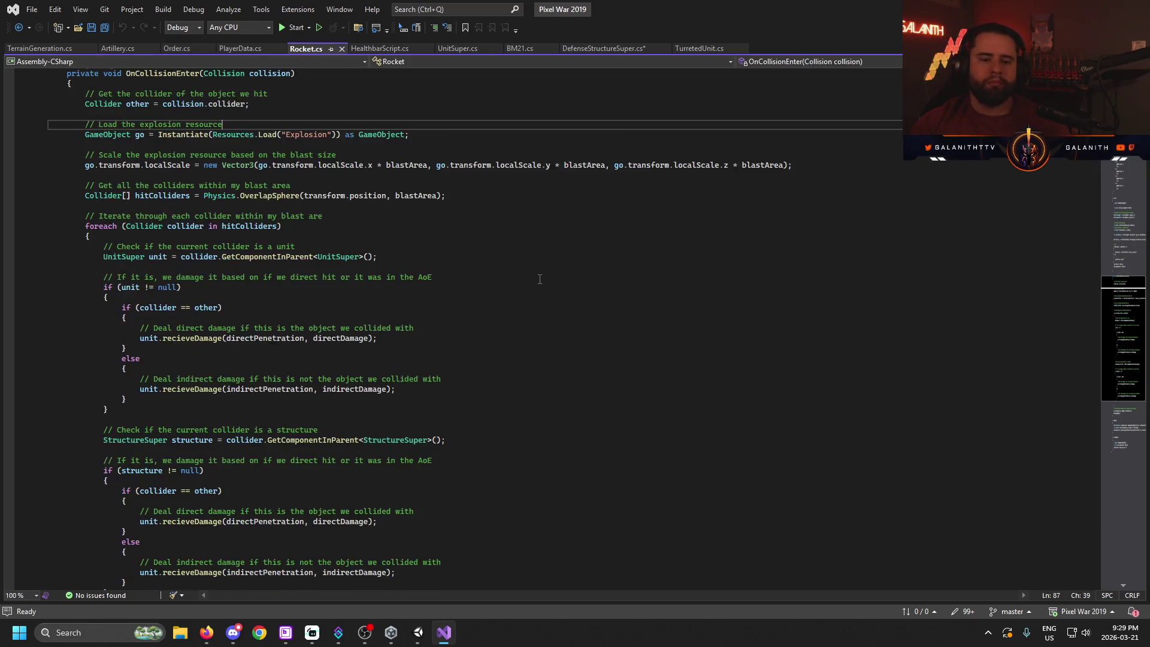
scroll(551, 353, down, 1)
scroll(527, 341, up, 18)
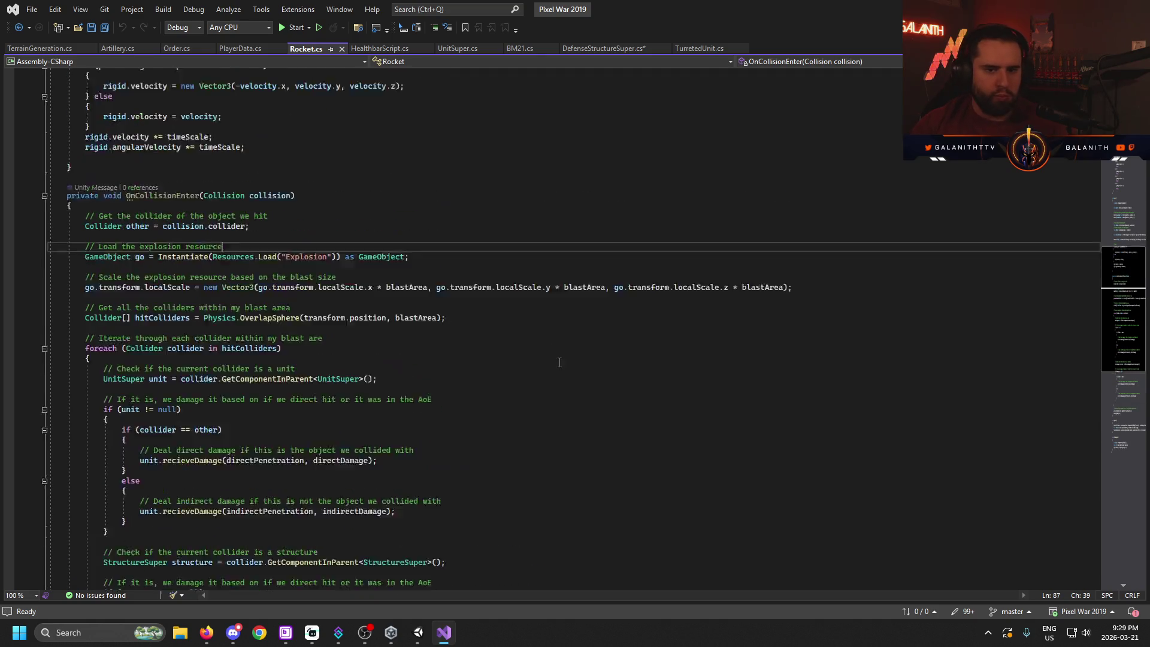
mouse_move(480, 295)
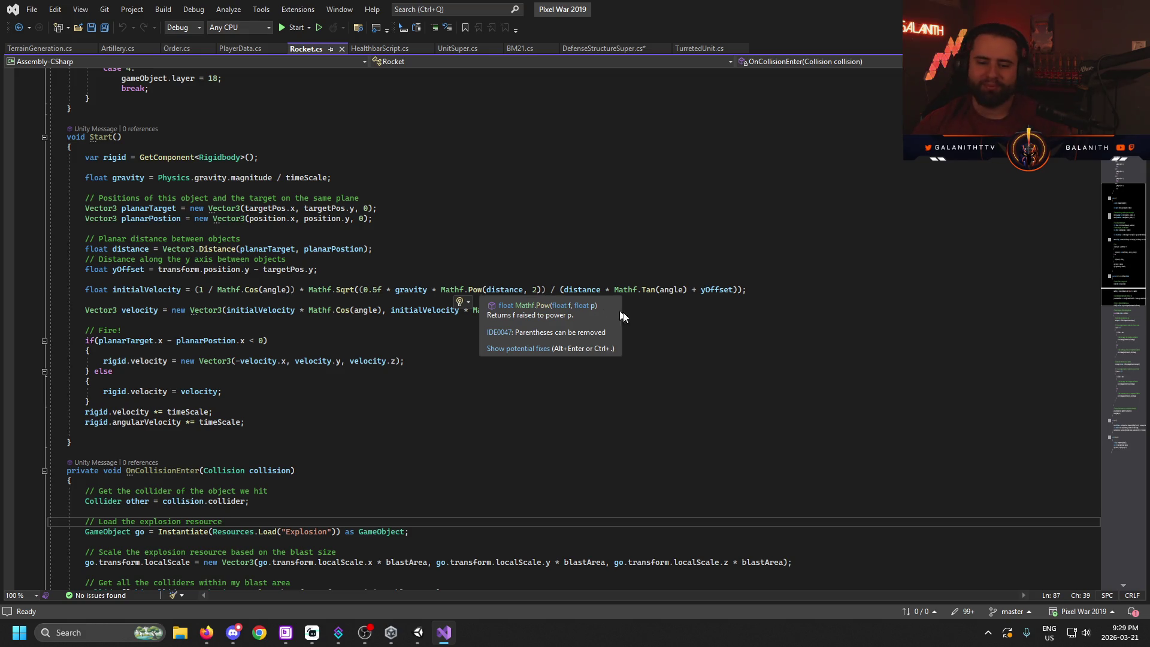
click(697, 311)
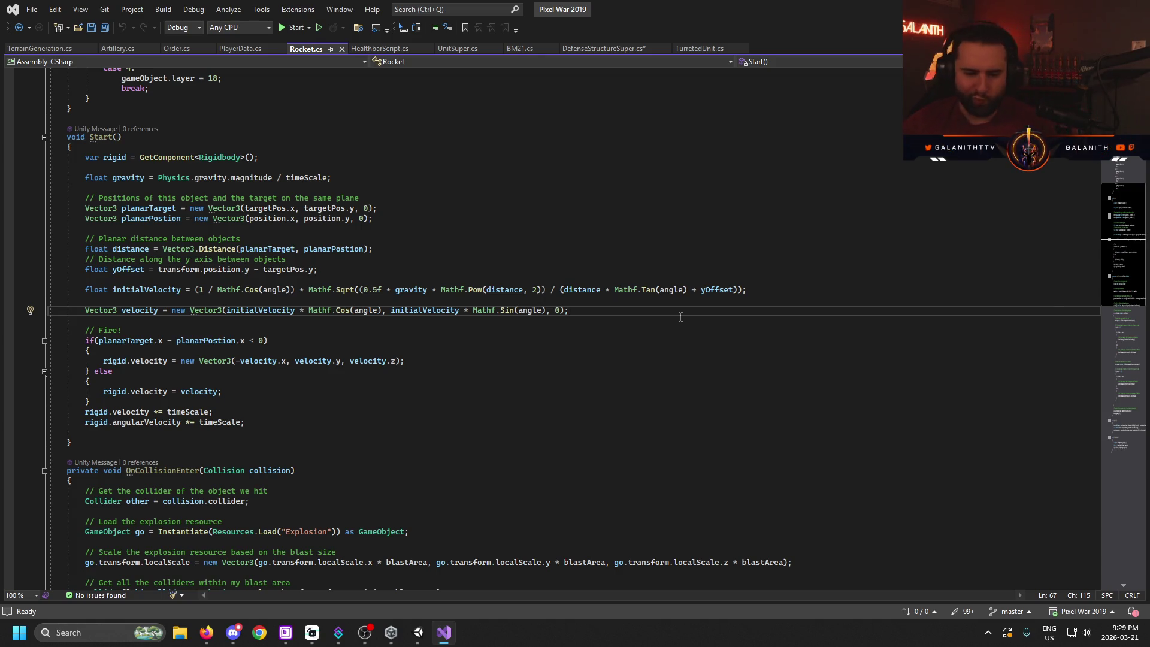
scroll(661, 381, down, 2)
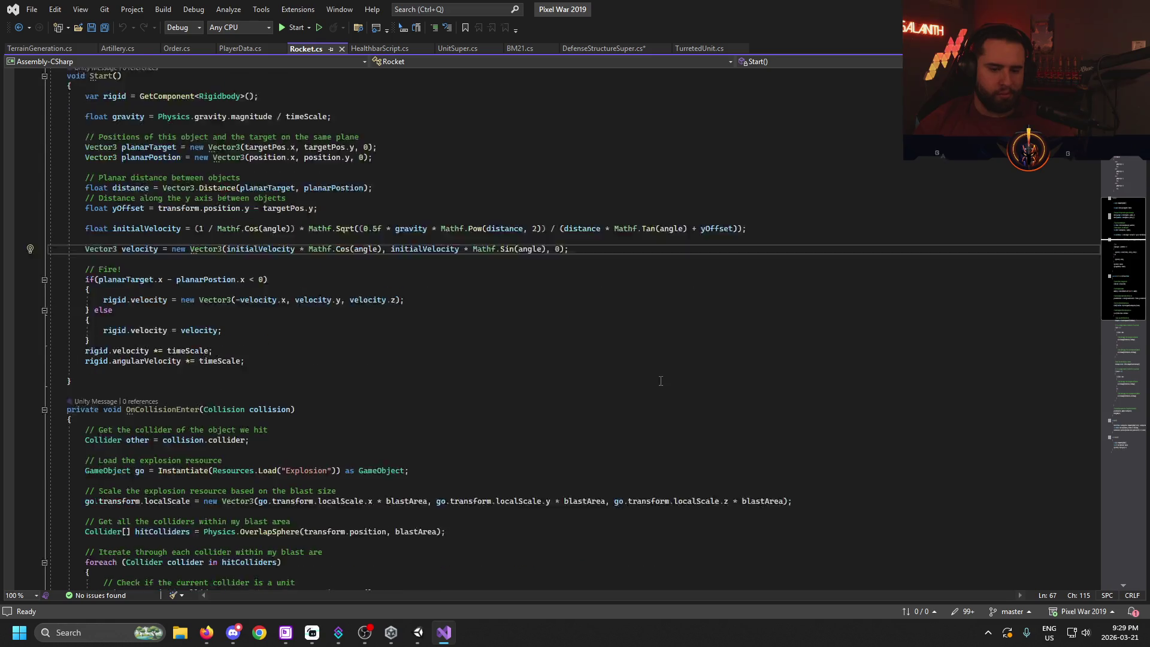
scroll(661, 381, down, 15)
scroll(551, 248, up, 15)
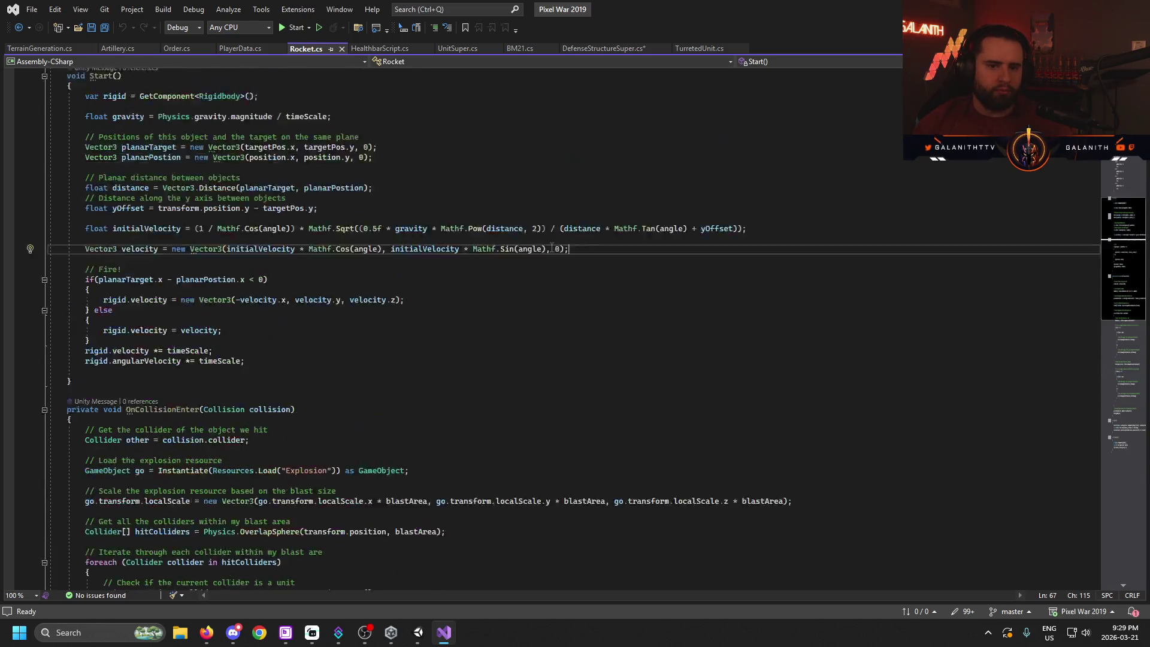
scroll(552, 248, up, 15)
- Check HealthbarScript's updateHealth comment and DefenseStructureSuper, ending at TurretedUnit.cs's attackFunc
click(384, 48)
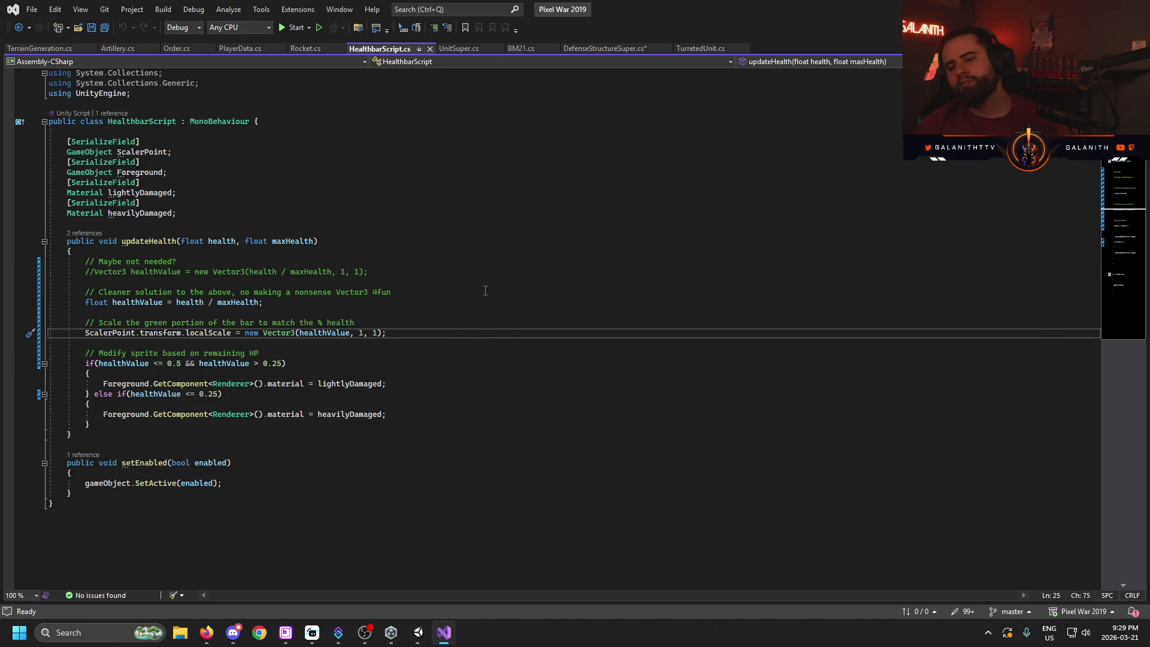
click(558, 291)
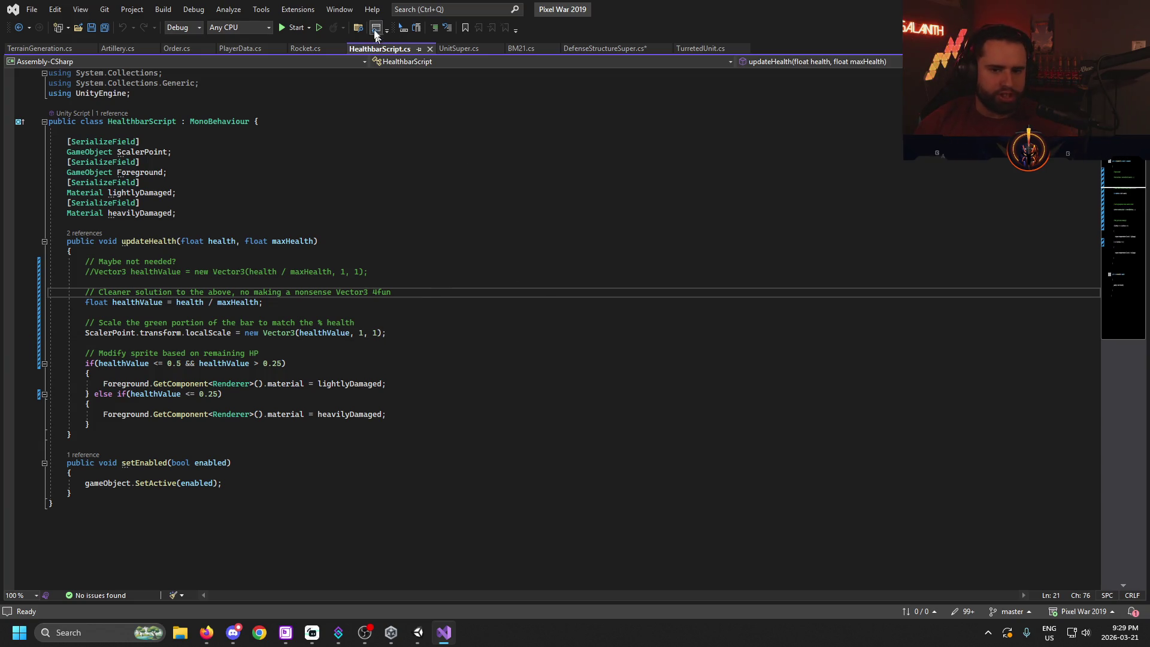
click(617, 49)
scroll(479, 269, down, 12)
click(704, 48)
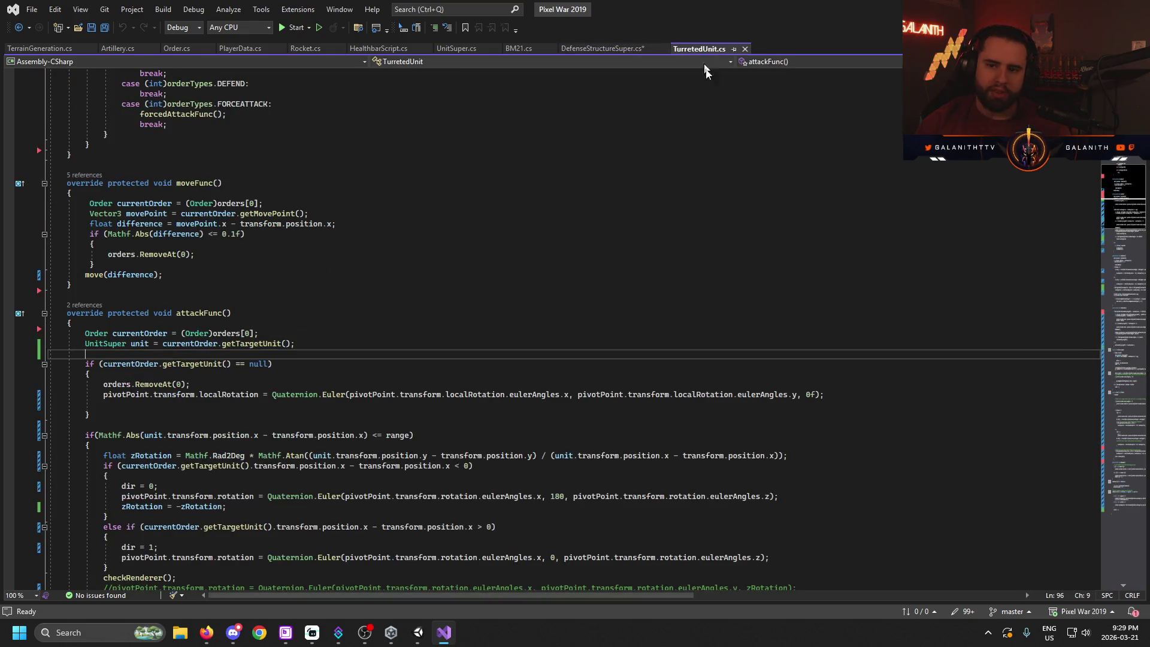
scroll(573, 506, down, 8)
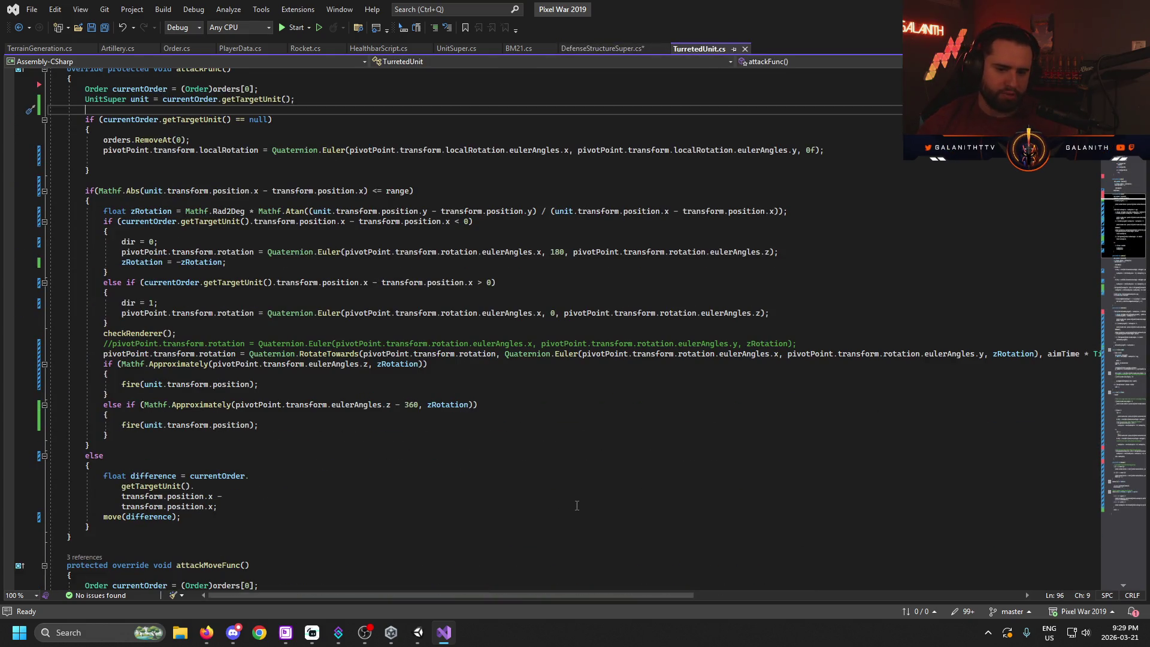
scroll(573, 505, down, 20)
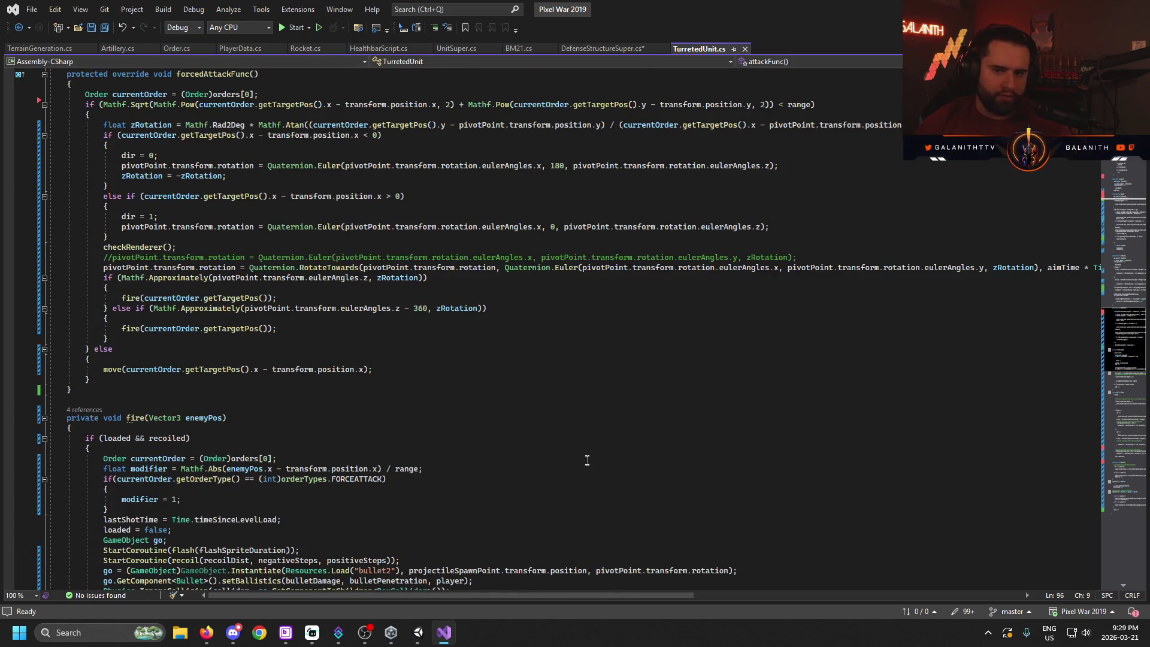
scroll(530, 454, down, 15)
scroll(537, 488, down, 8)
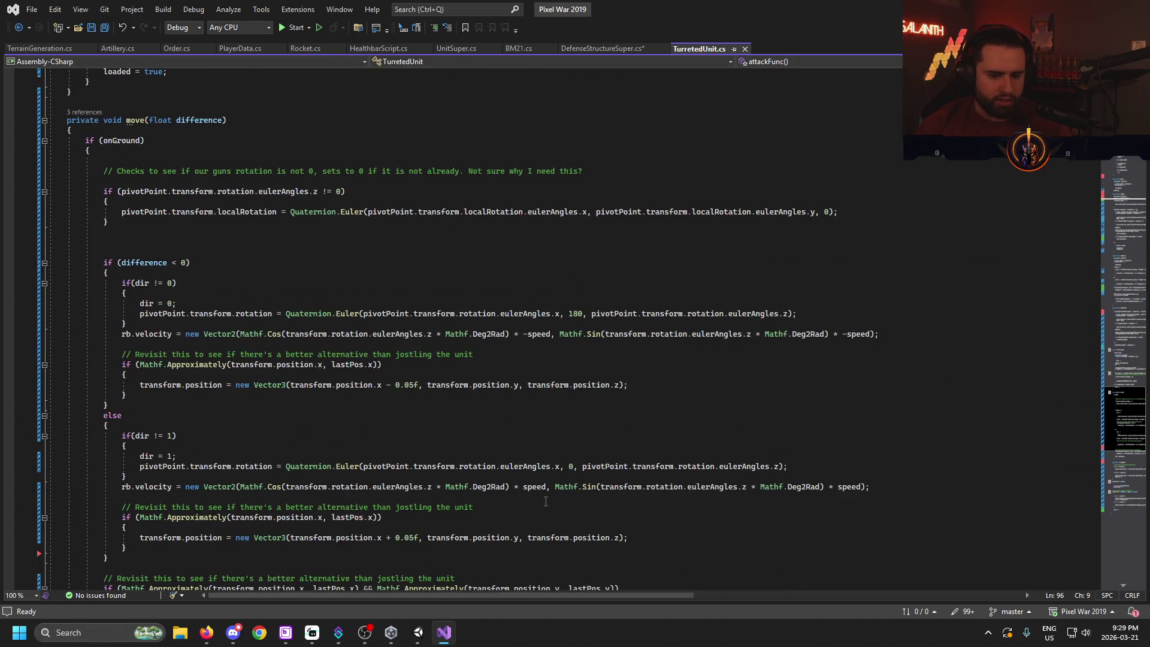
scroll(542, 499, down, 3)
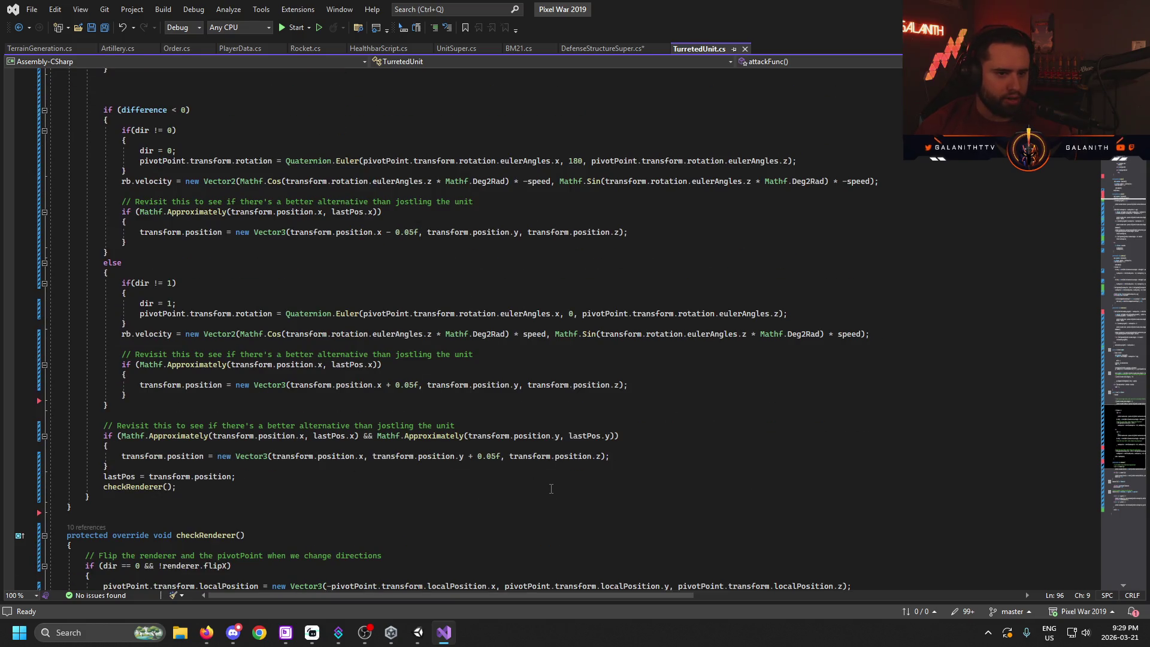
scroll(542, 495, down, 7)
scroll(366, 325, down, 6)
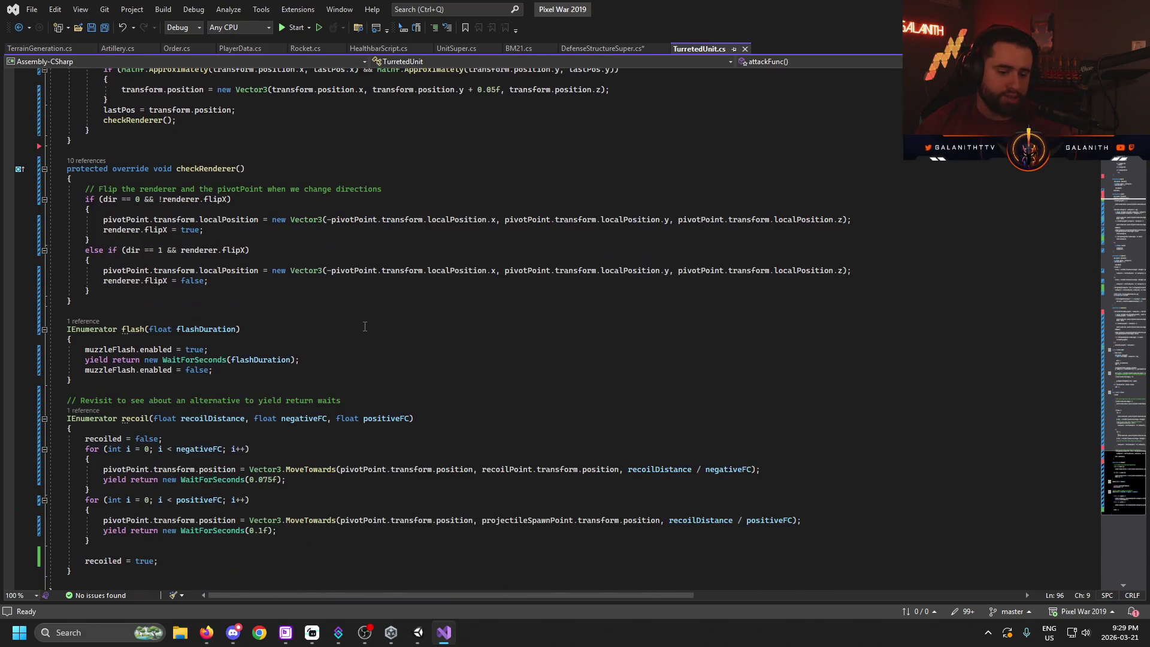
scroll(479, 357, up, 15)
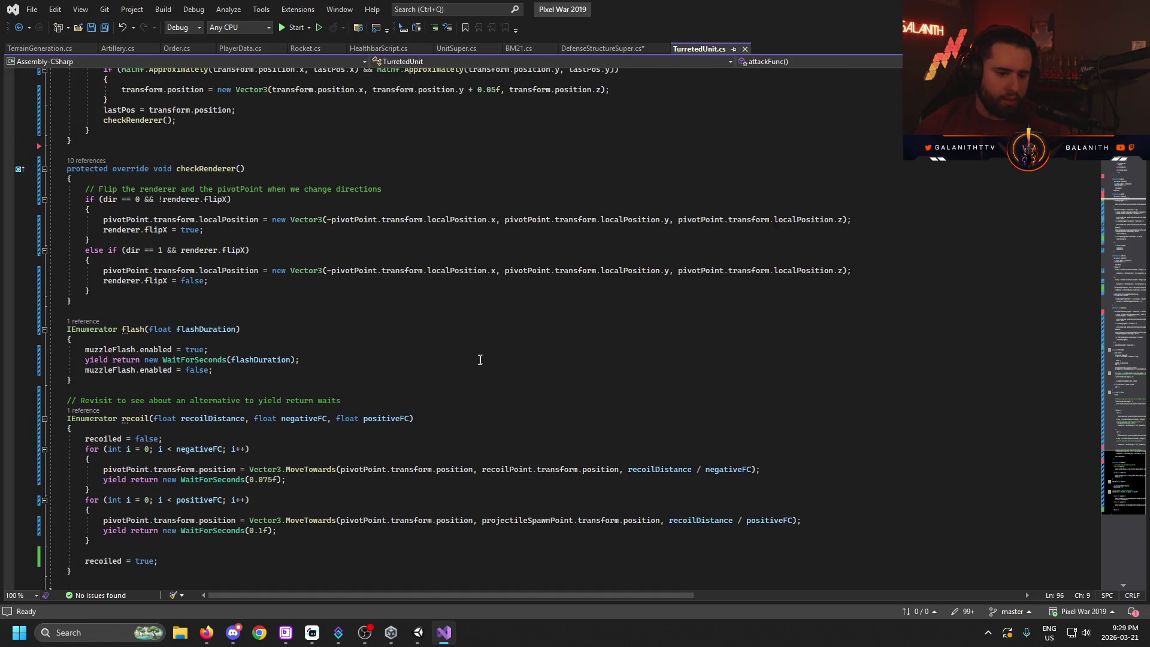
scroll(509, 419, up, 20)
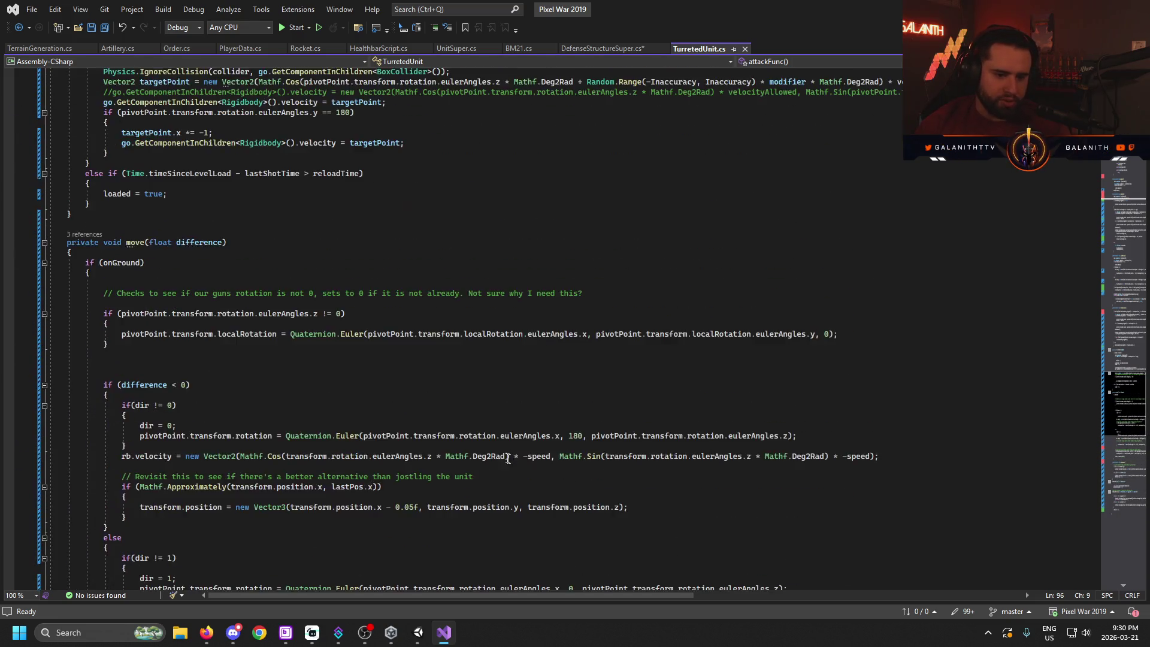
scroll(516, 461, up, 9)
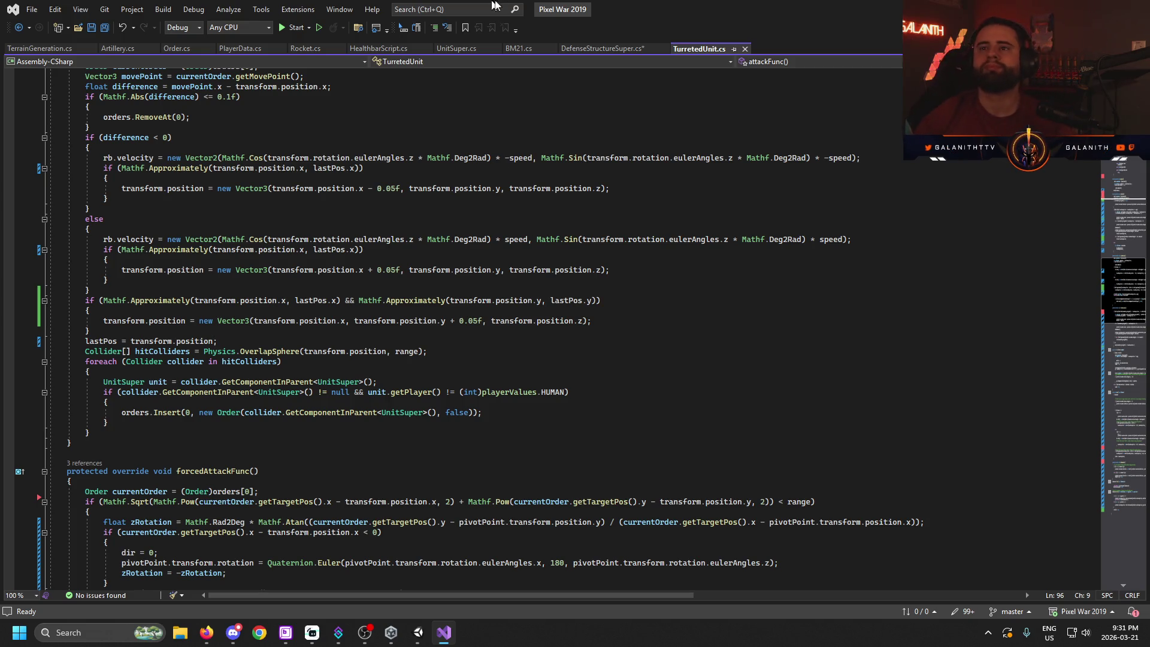
click(483, 412)
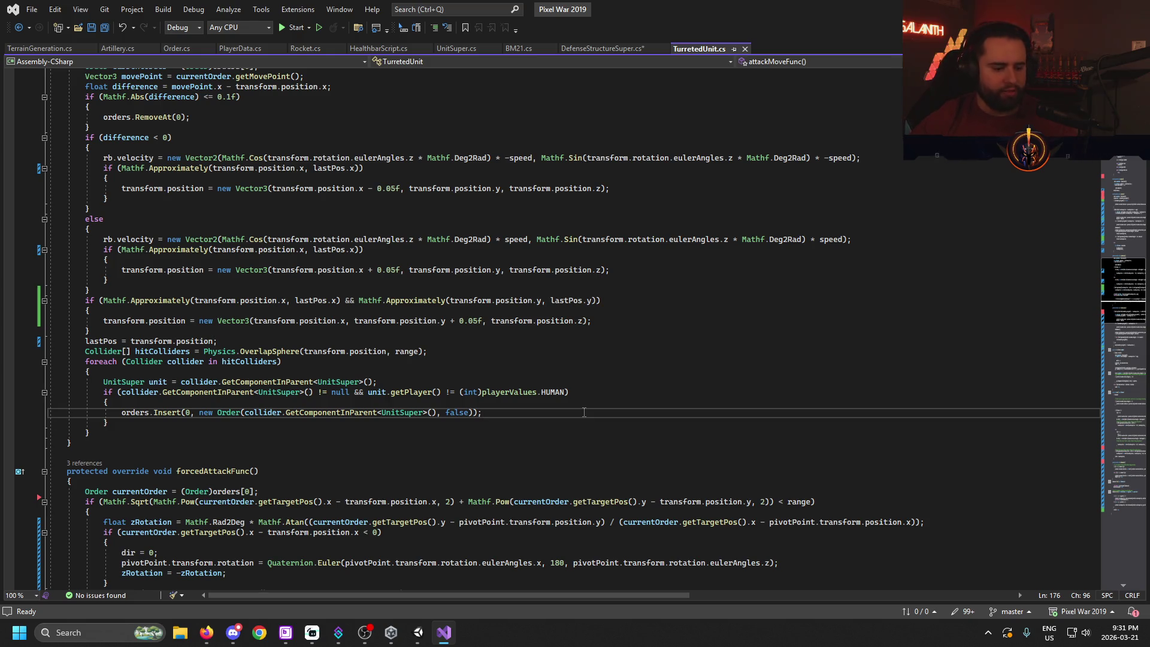
click(595, 384)
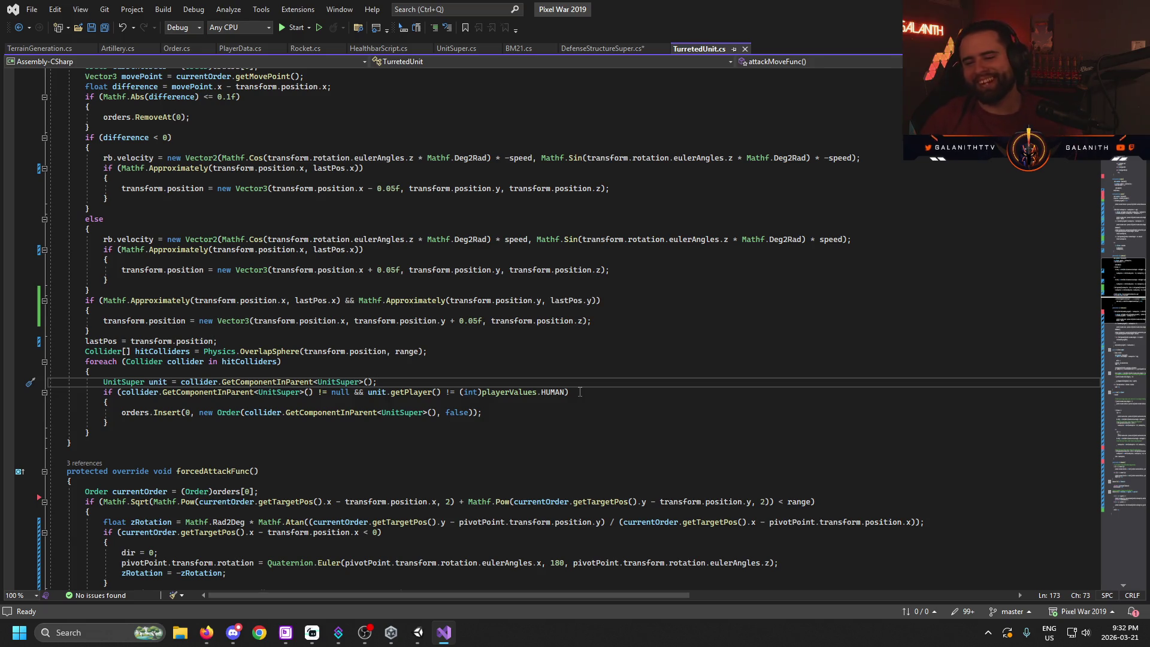
mouse_move(1117, 633)
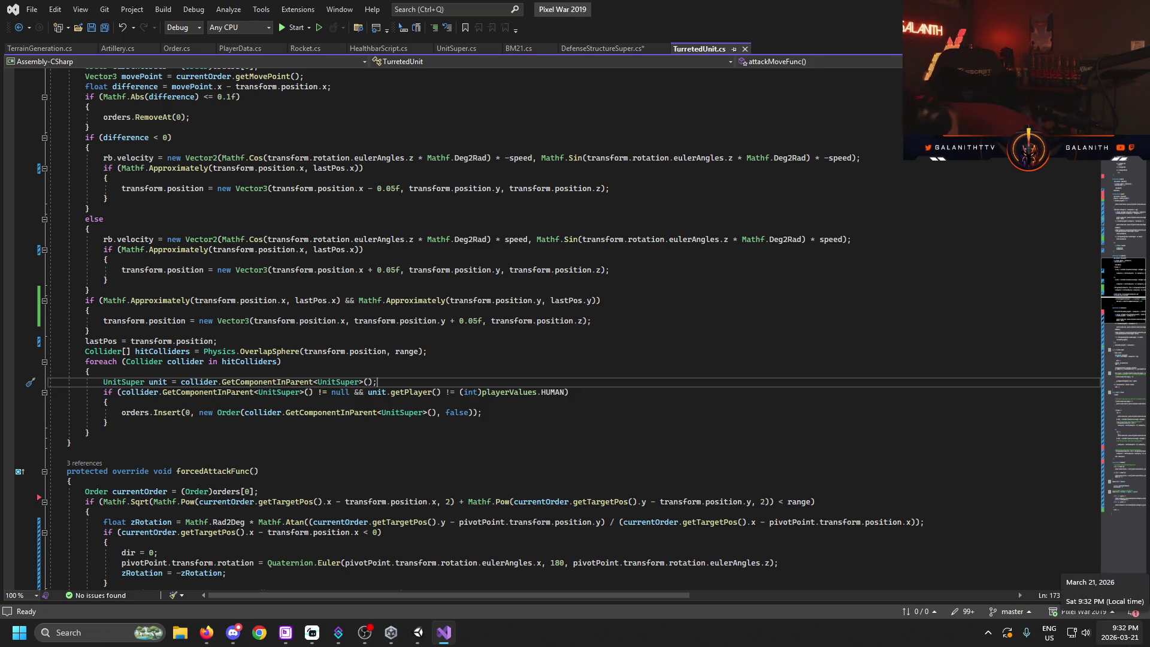
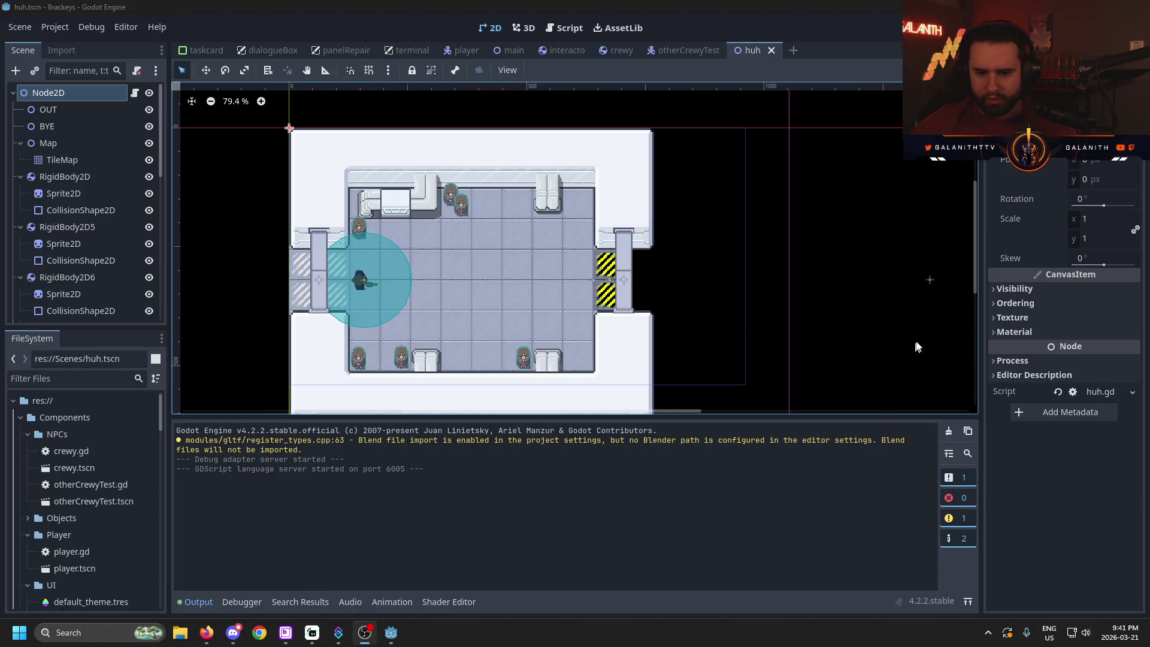
- Zoom out the 2D viewport, run the current scene with F6, and start from the title screen
scroll(888, 322, down, 1)
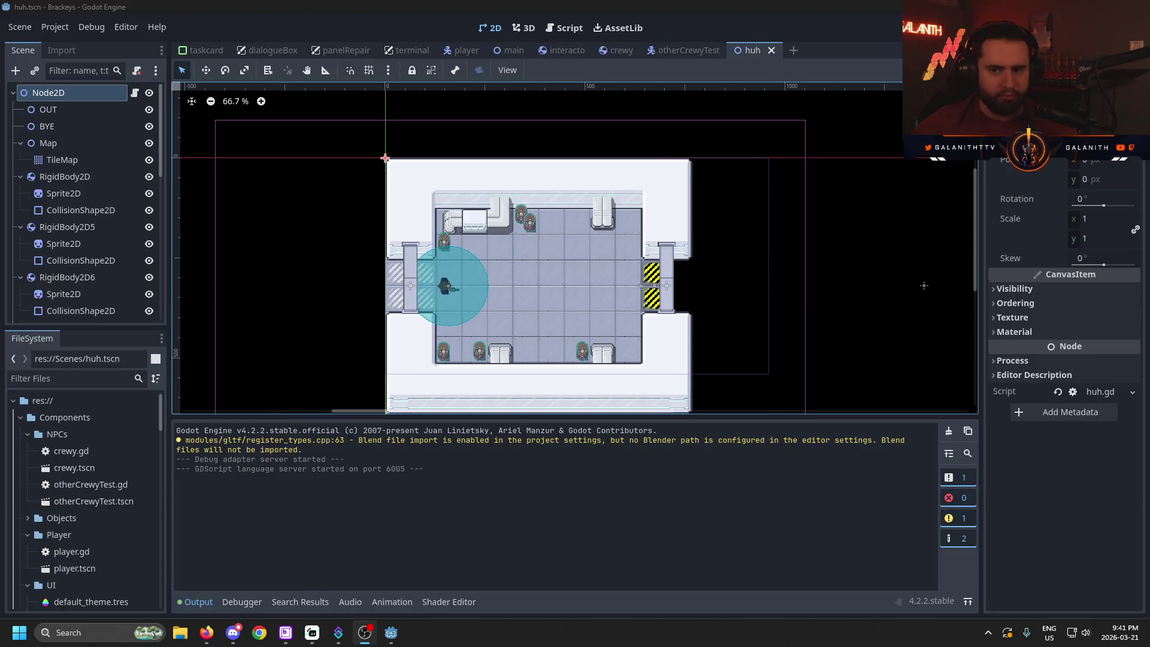
key(F6)
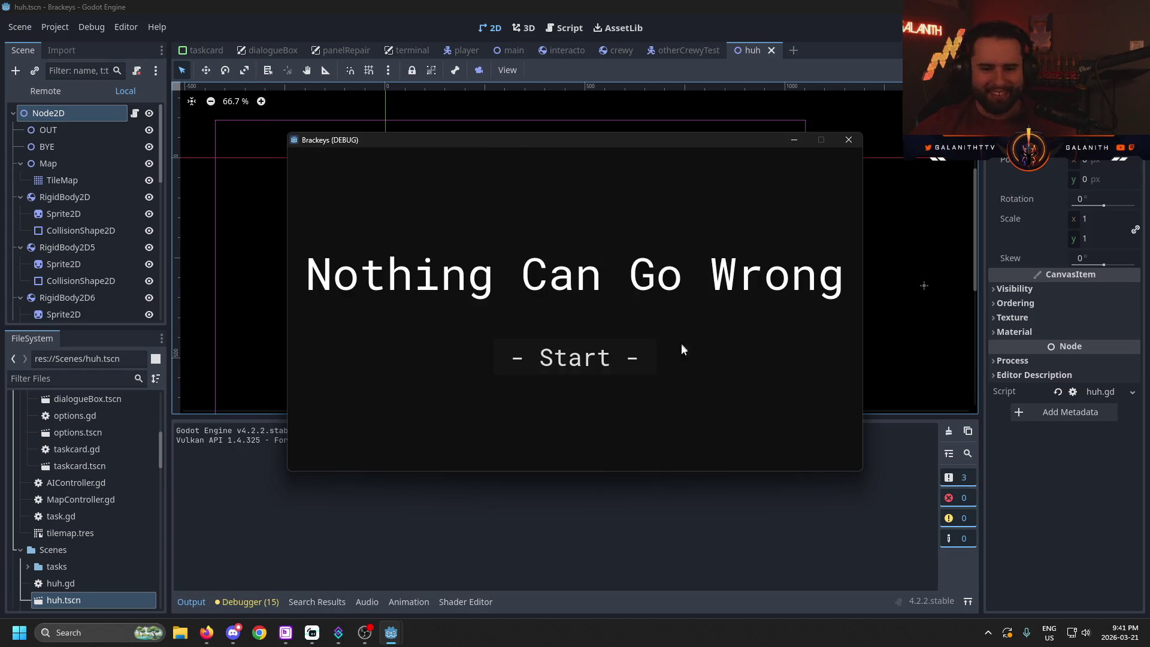
click(587, 368)
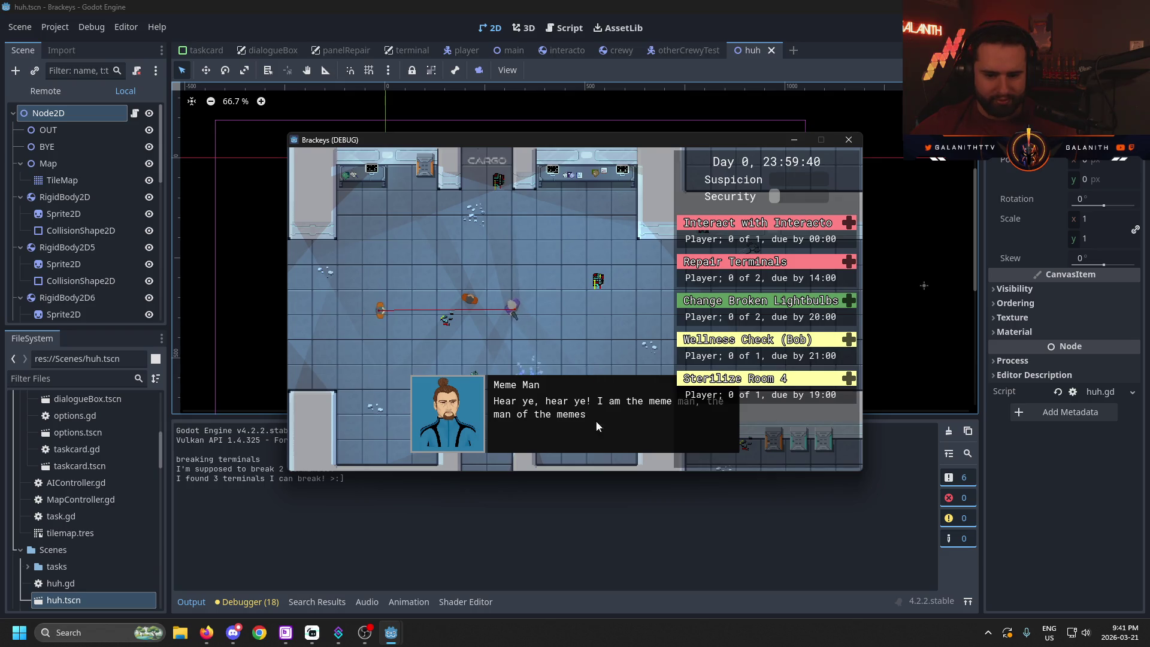
- Walk the player right, then up past the CARGO doorway
key(d)
key(s)
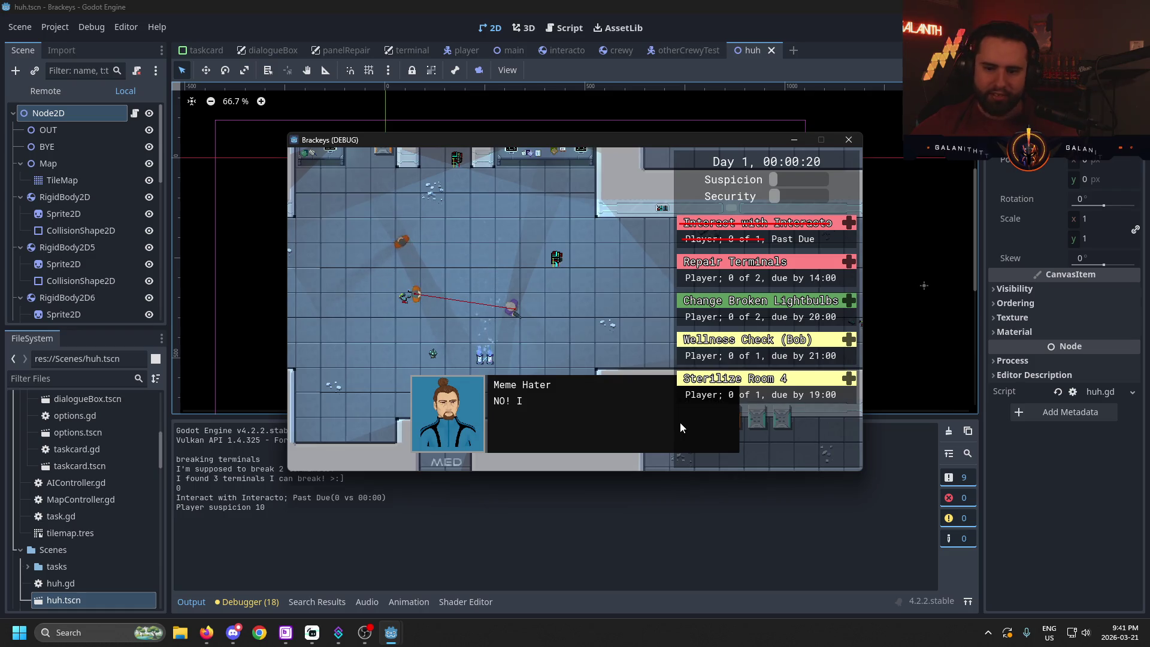
key(a)
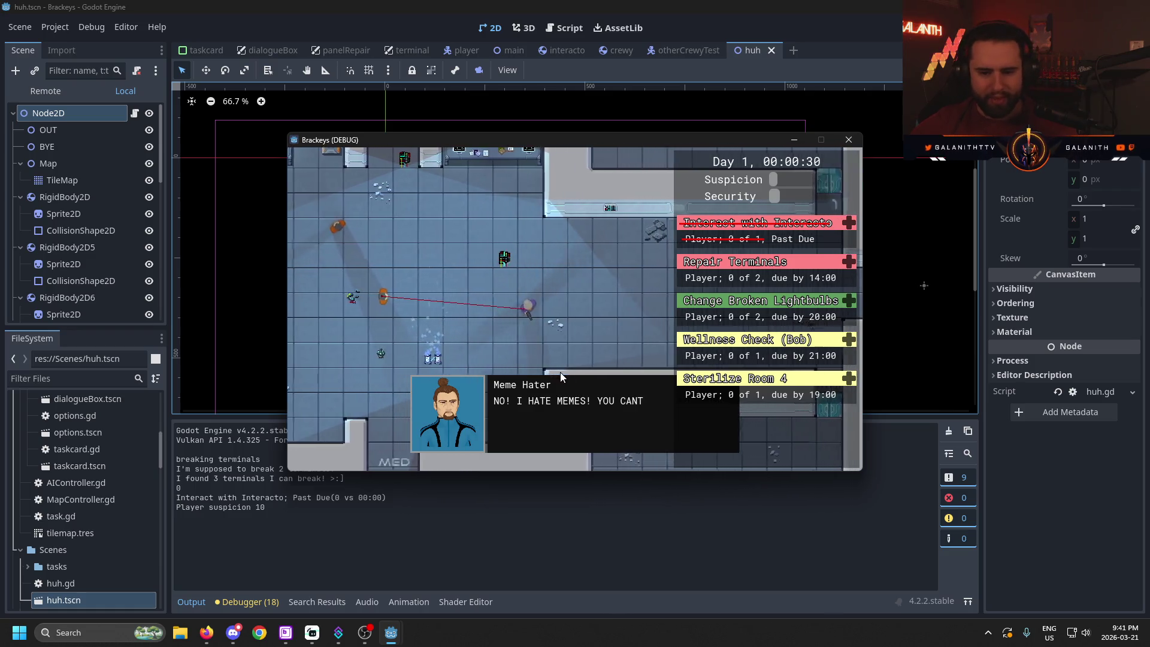
key(d)
key(w)
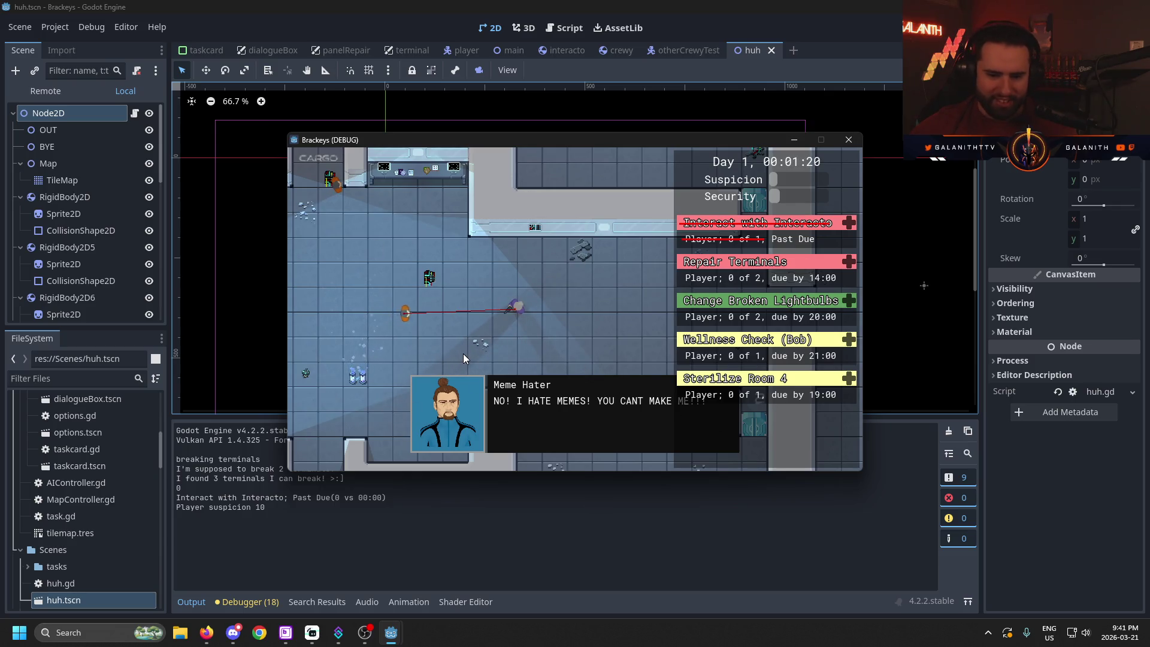
key(w)
key(w)
key(a)
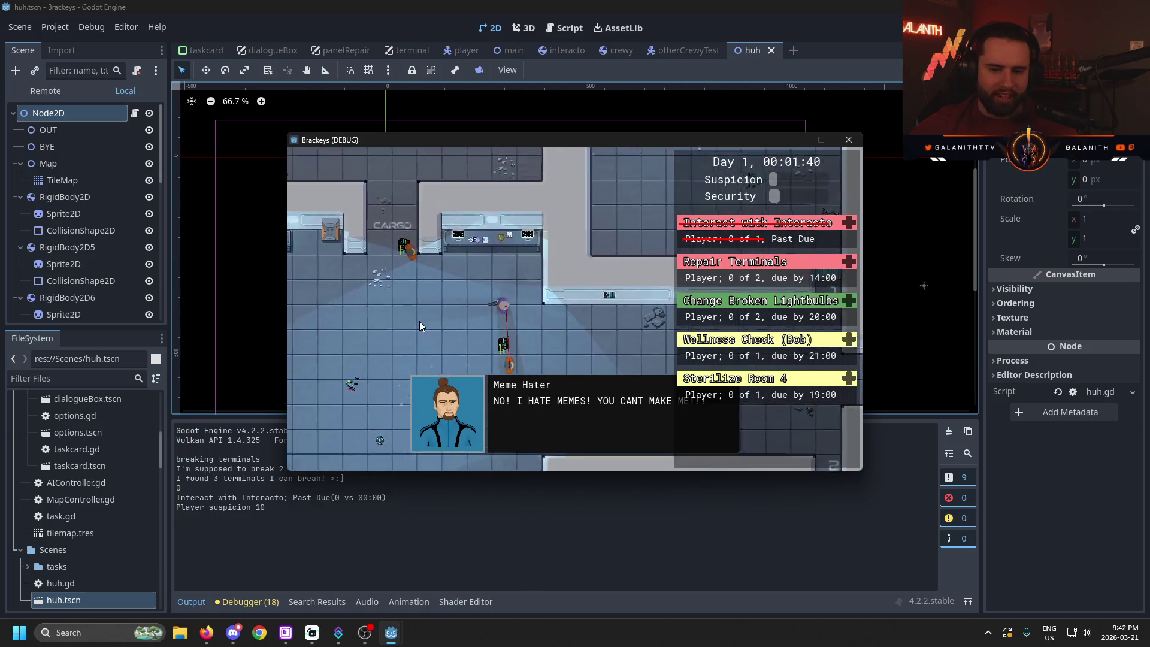
key(a)
key(s)
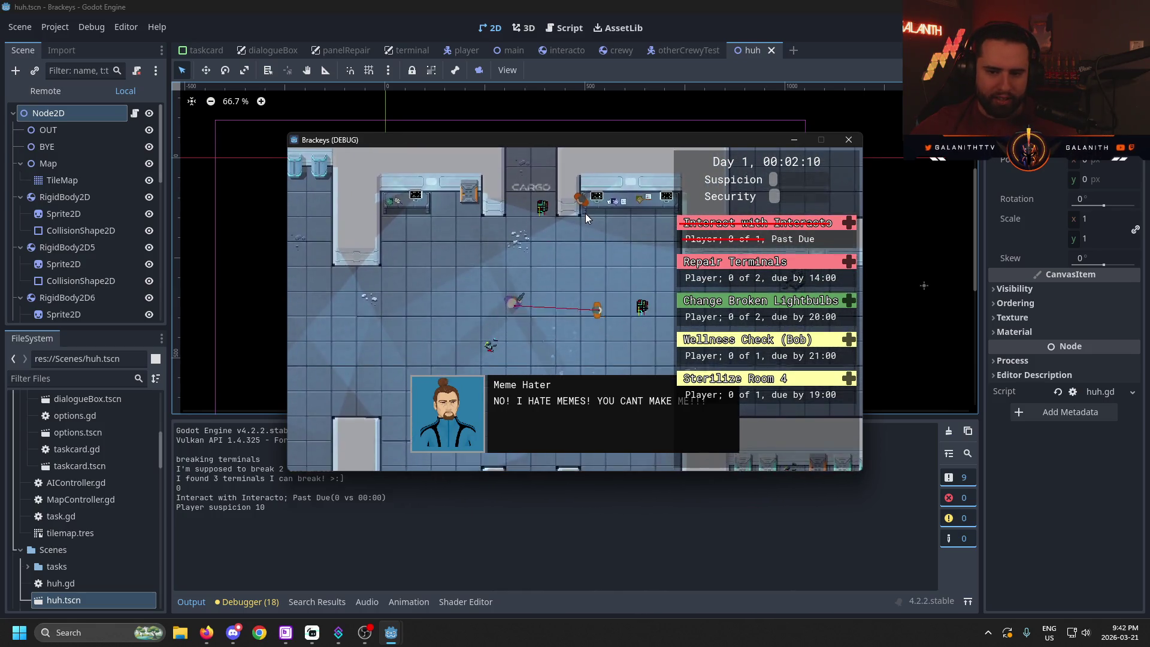
key(w)
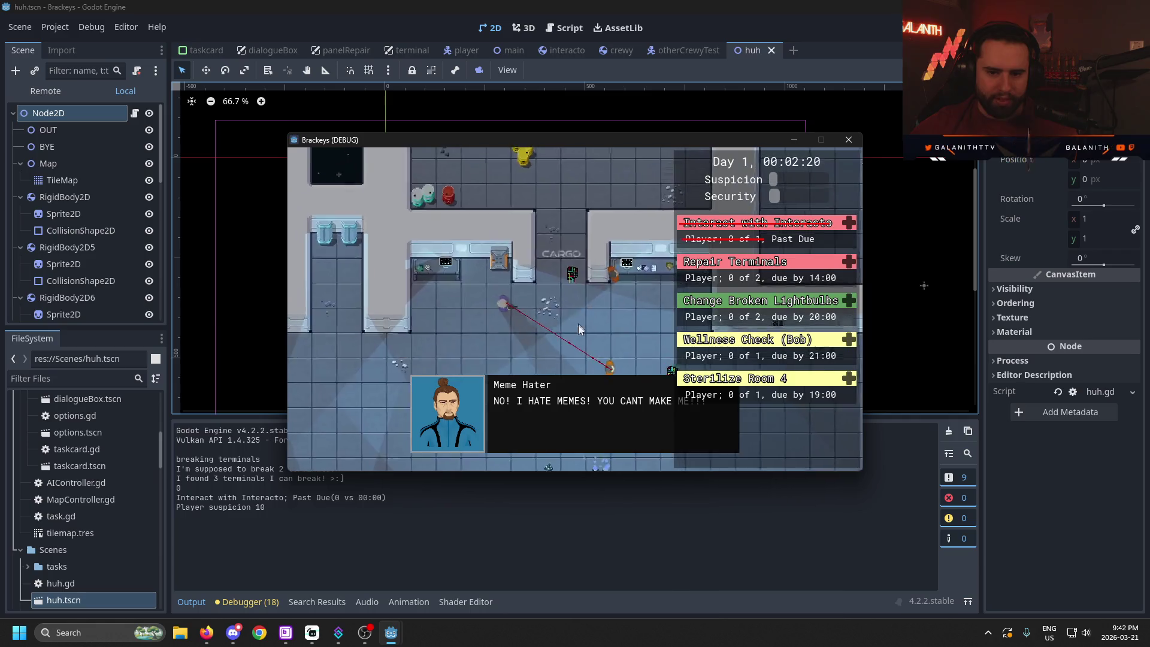
- Walk the player down and left through the lower station
key(s)
key(a)
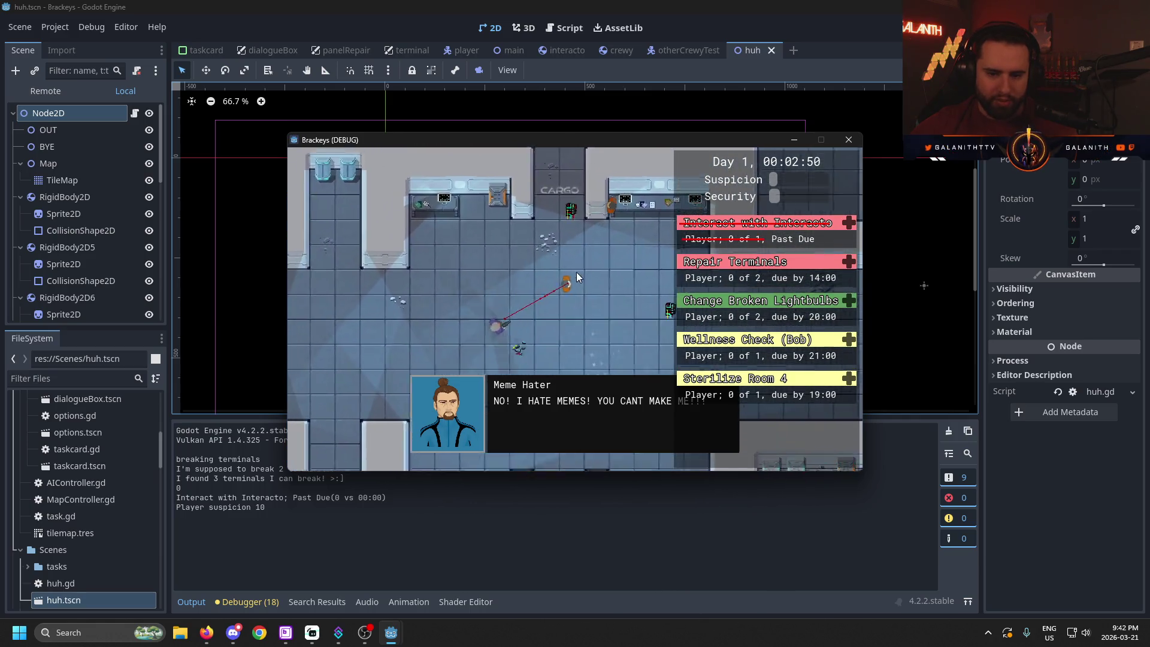
key(a)
key(s)
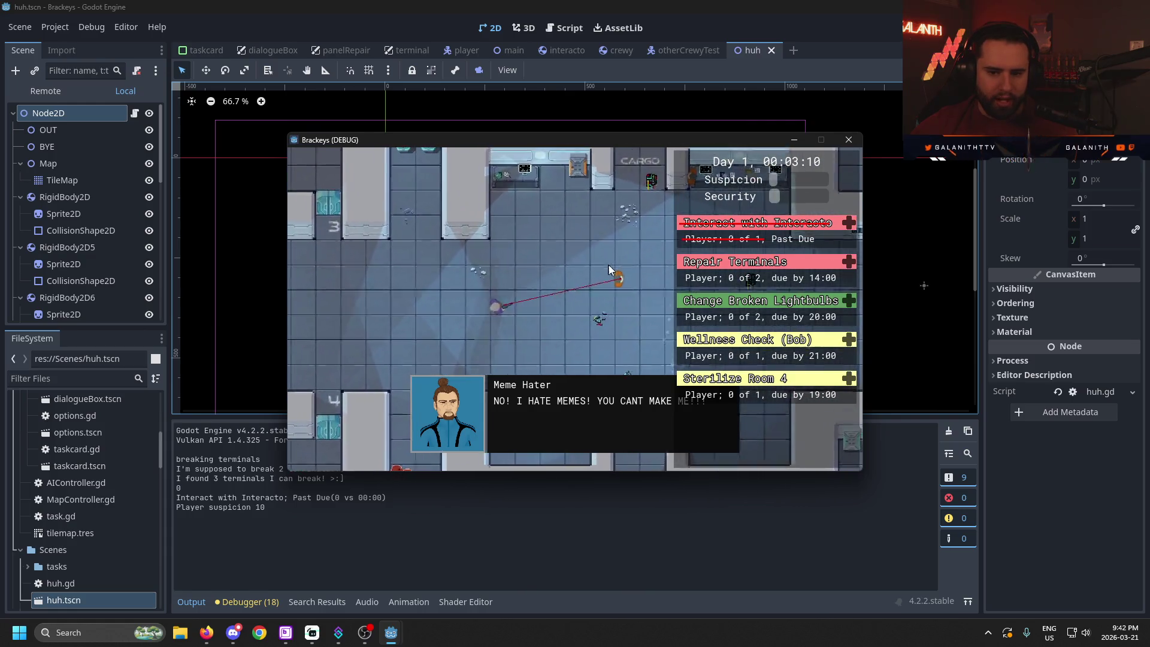
key(a)
key(s)
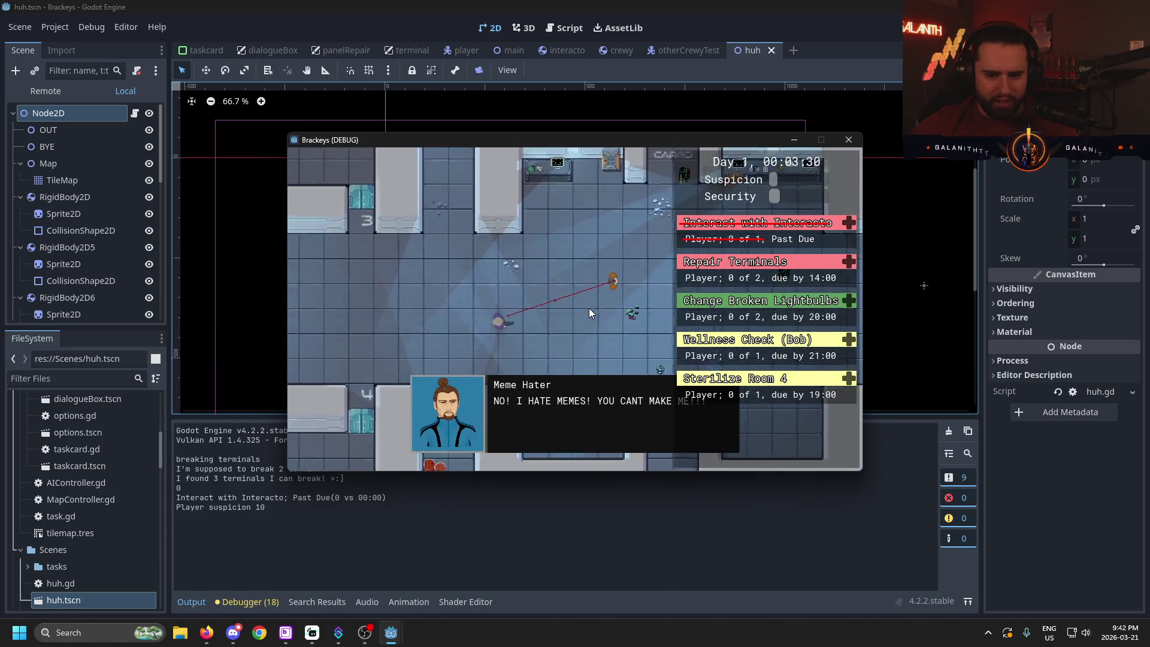
key(s)
key(a)
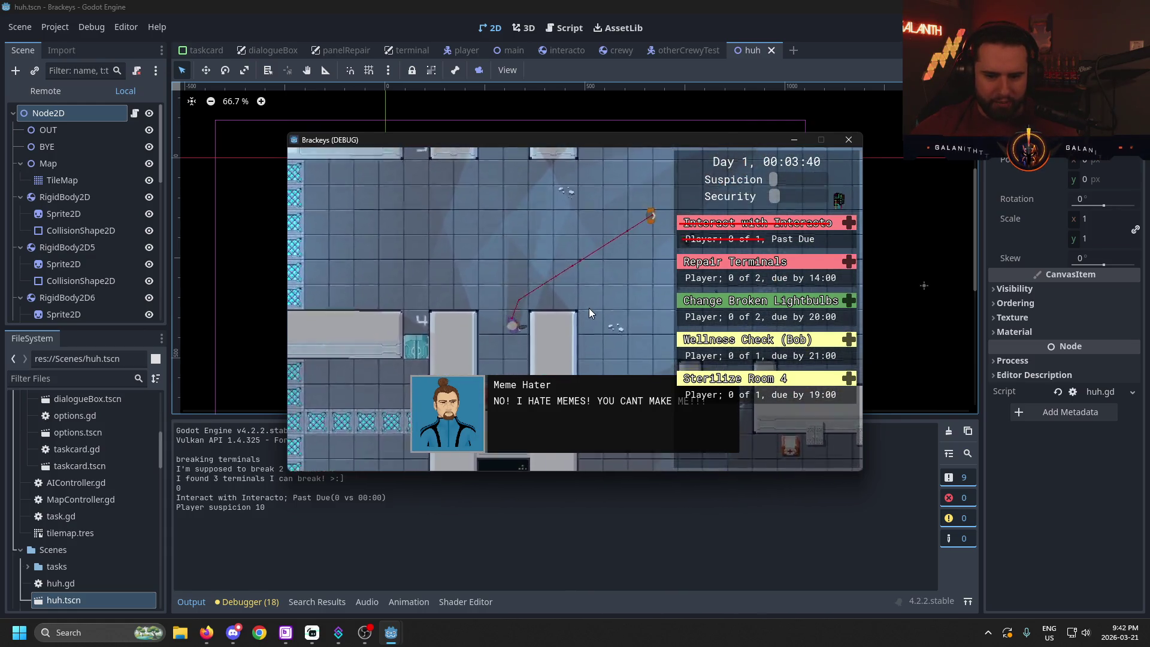
- Walk the player to a terminal on the left and dismiss the Meme Hater dialogue
key(w)
key(a)
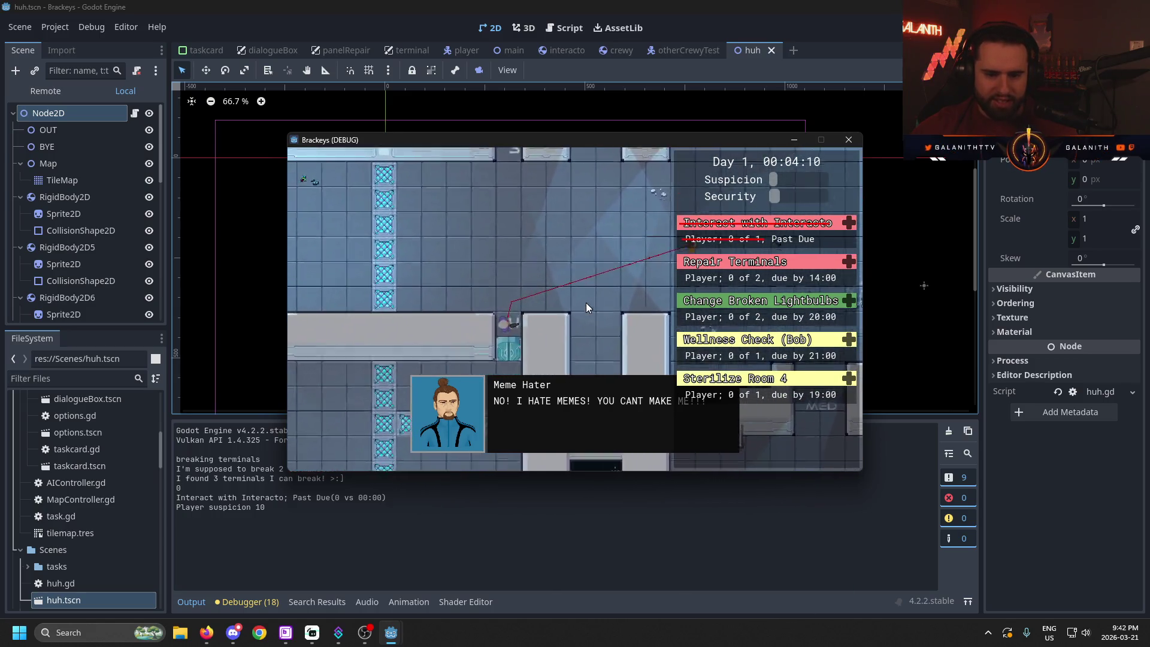
key(s)
key(a)
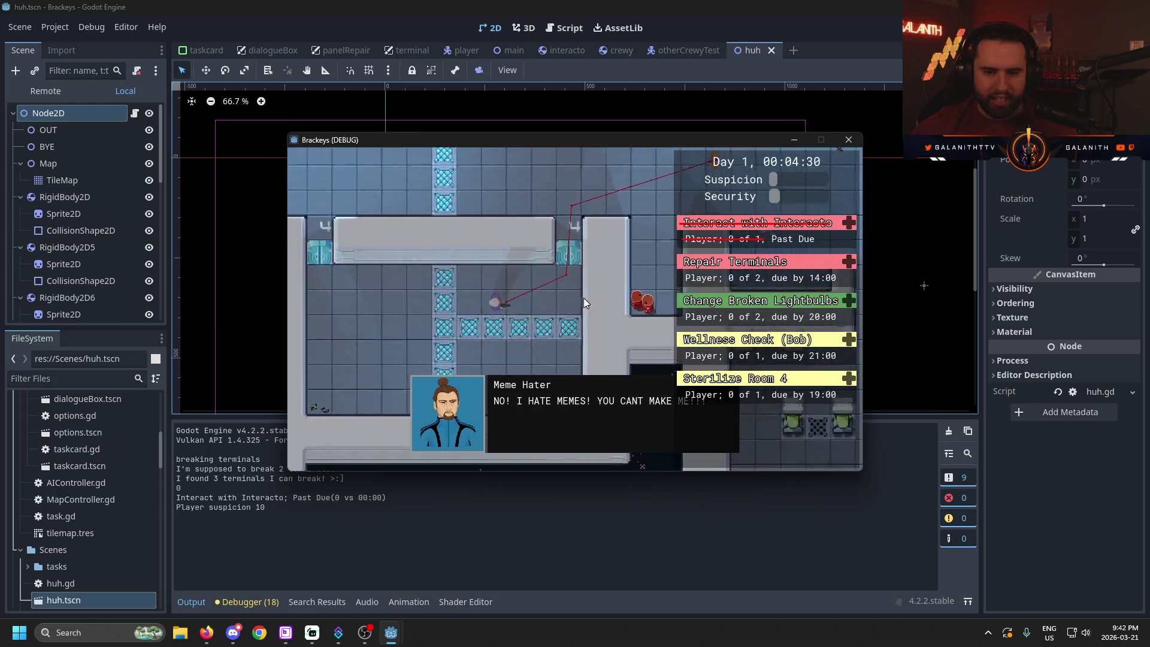
key(d)
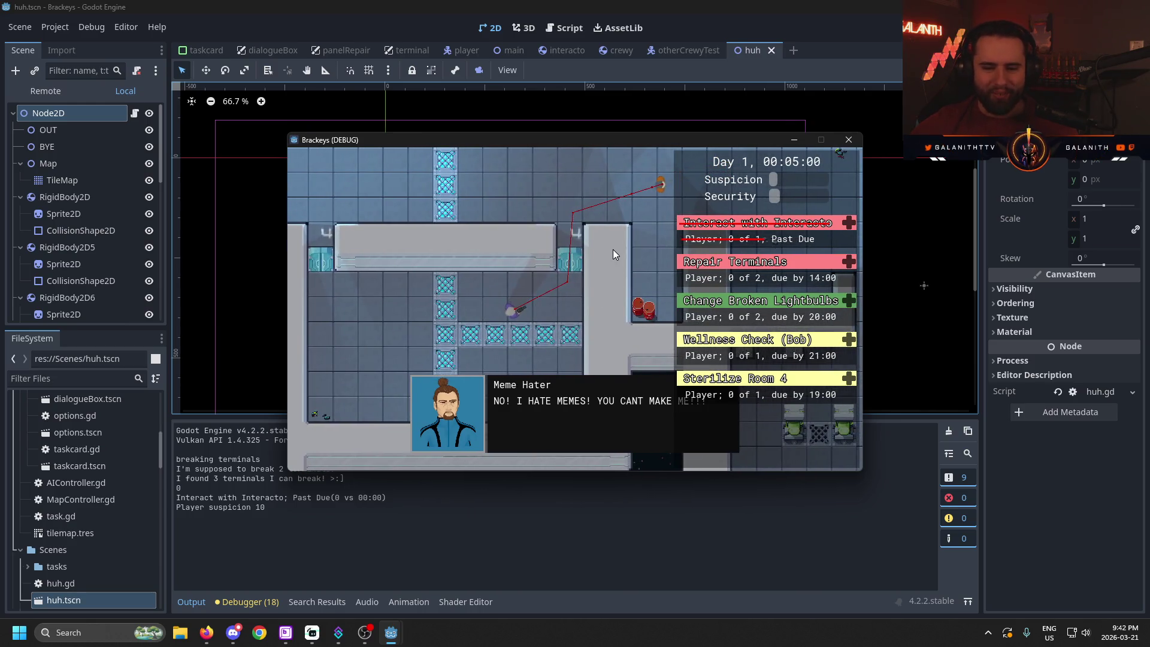
key(a)
key(a)
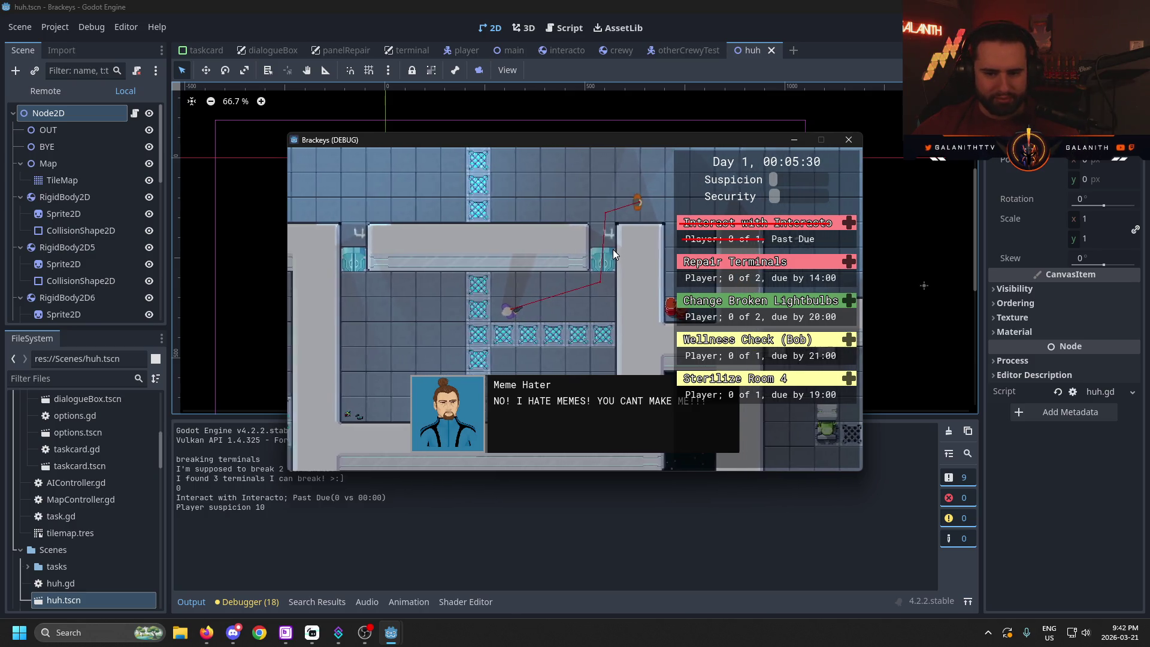
key(a)
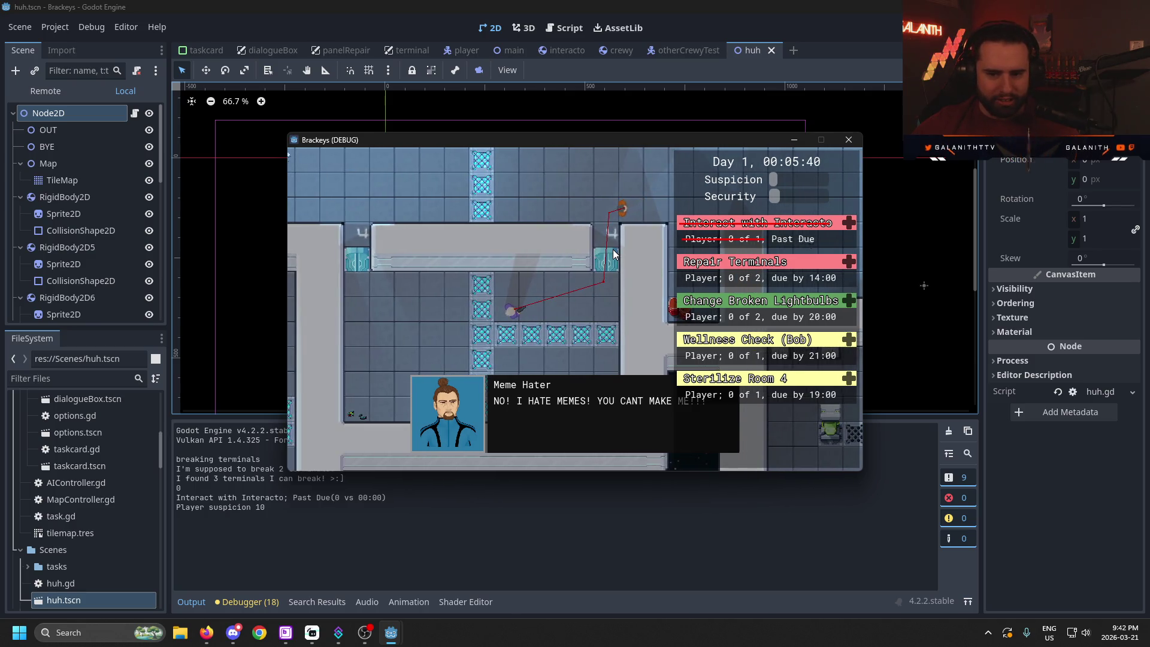
click(530, 429)
key(a)
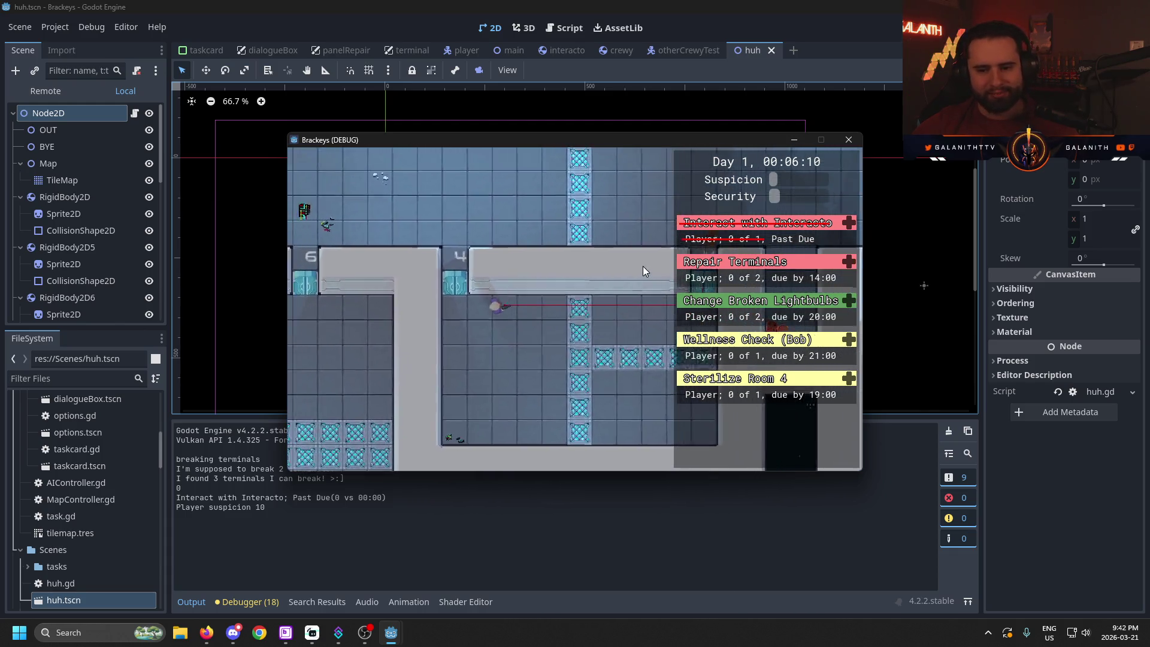
- Walk the player up, right past the Cargo room and into the corridor
key(w)
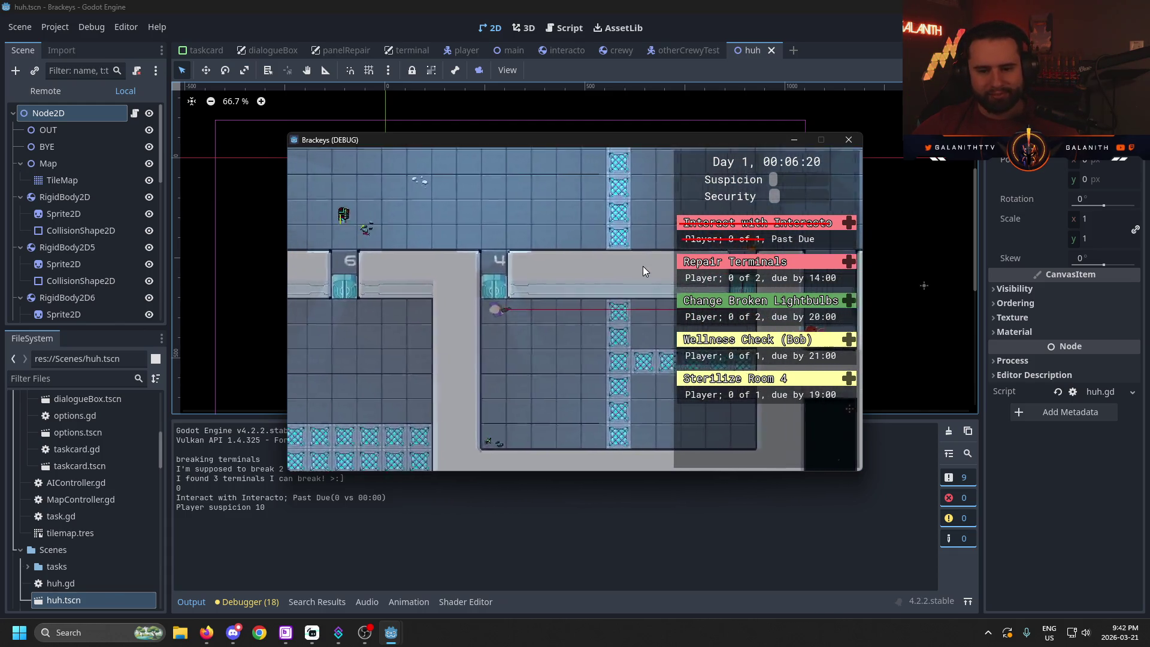
key(d)
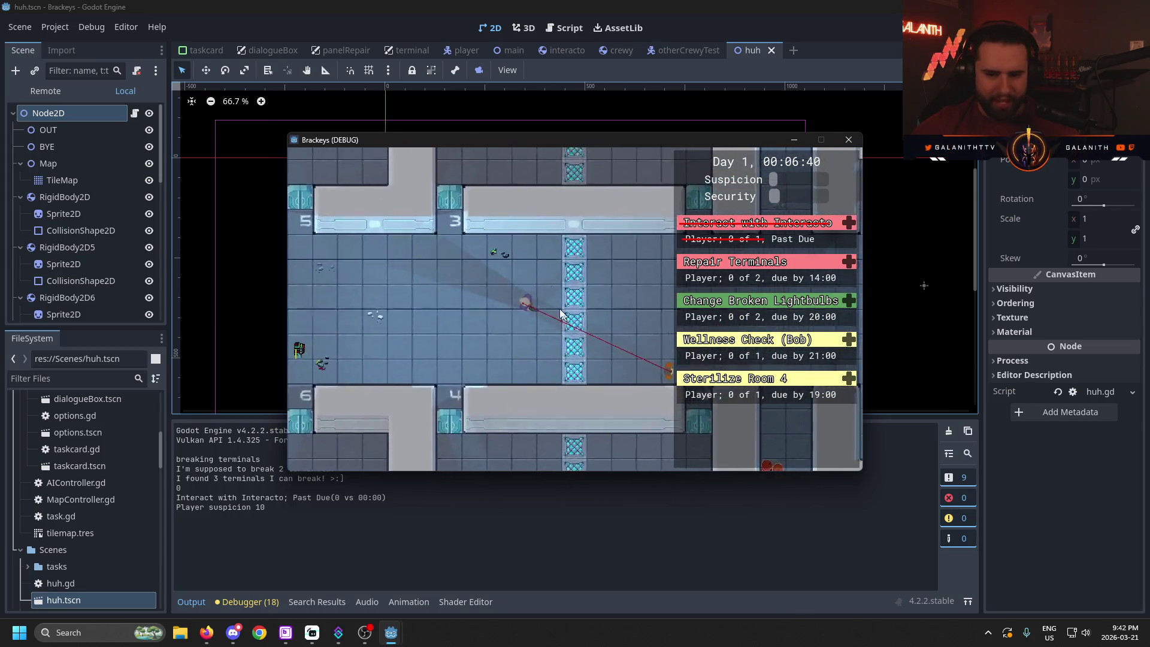
key(d)
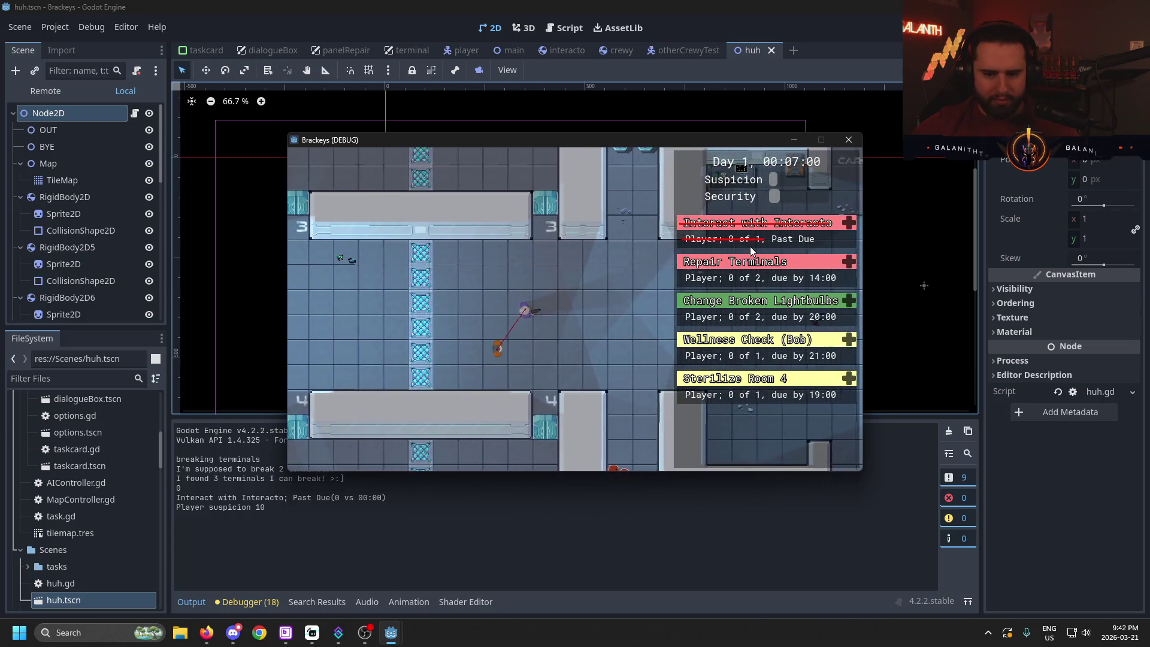
key(d)
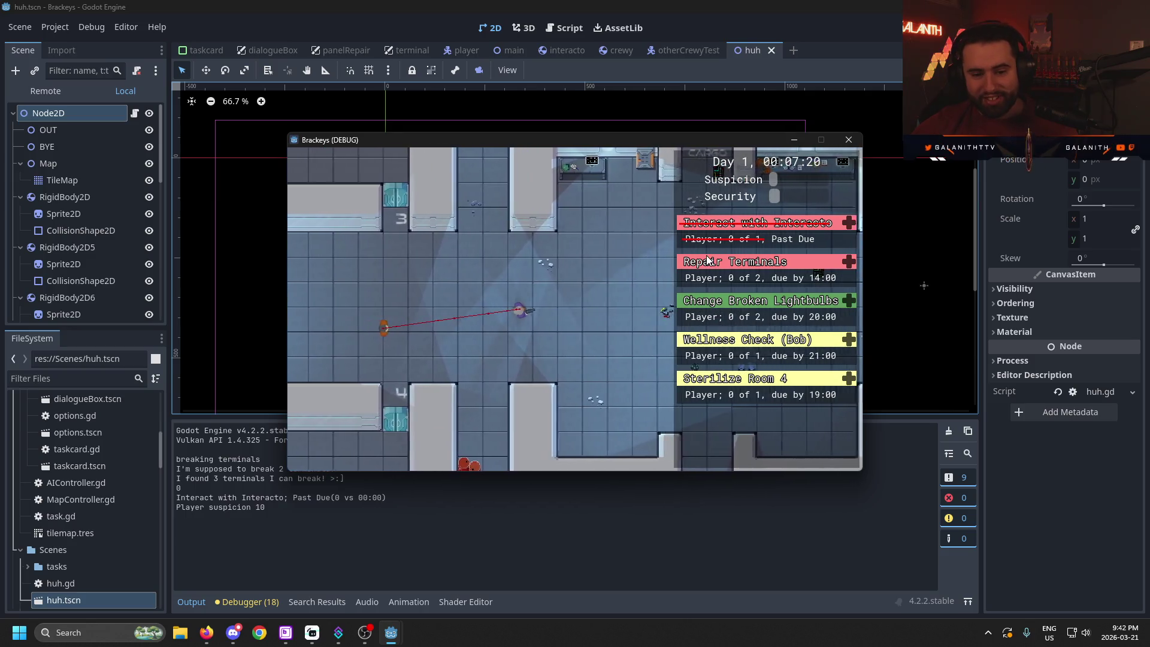
key(d)
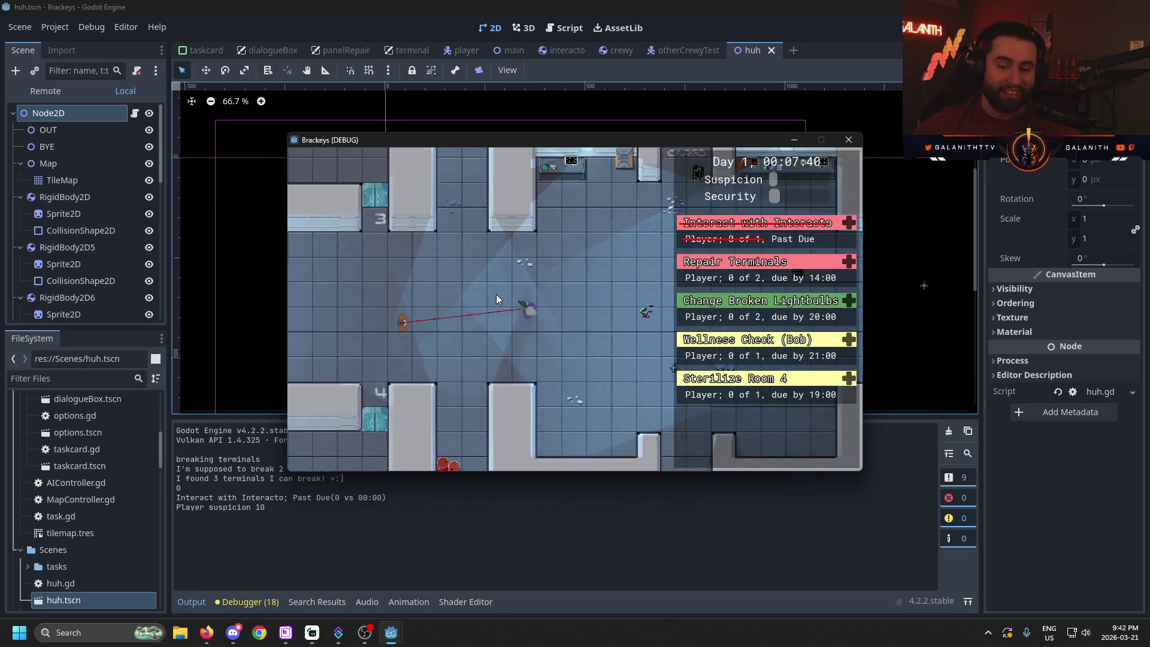
key(w)
key(d)
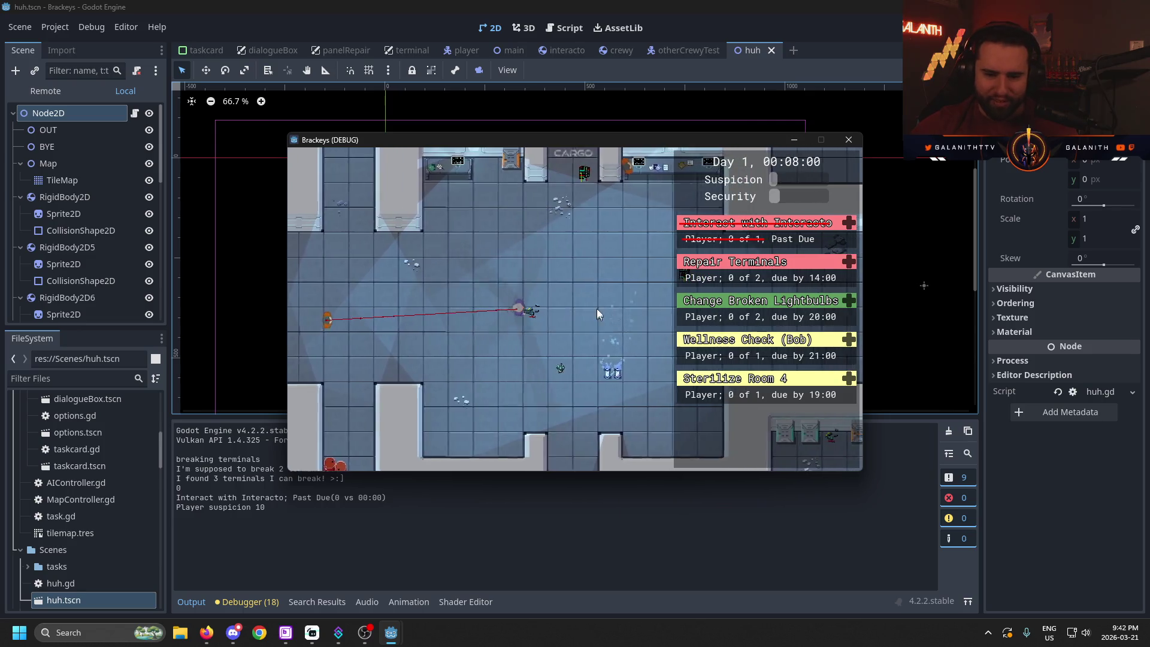
key(w)
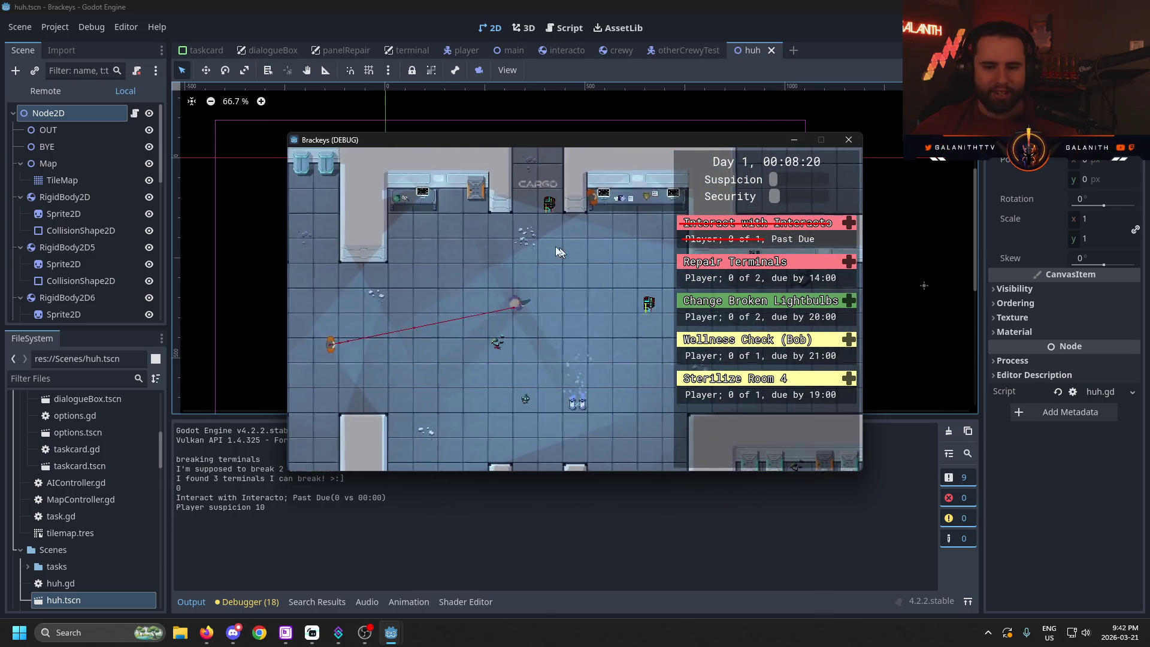
key(s)
key(d)
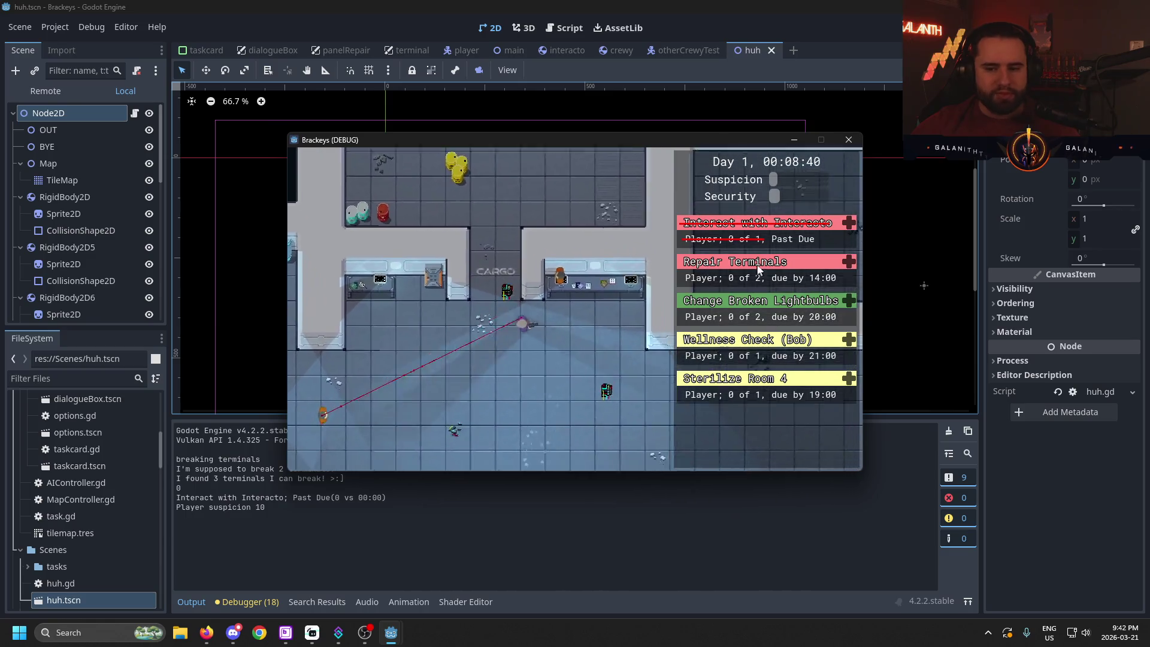
key(d)
key(s)
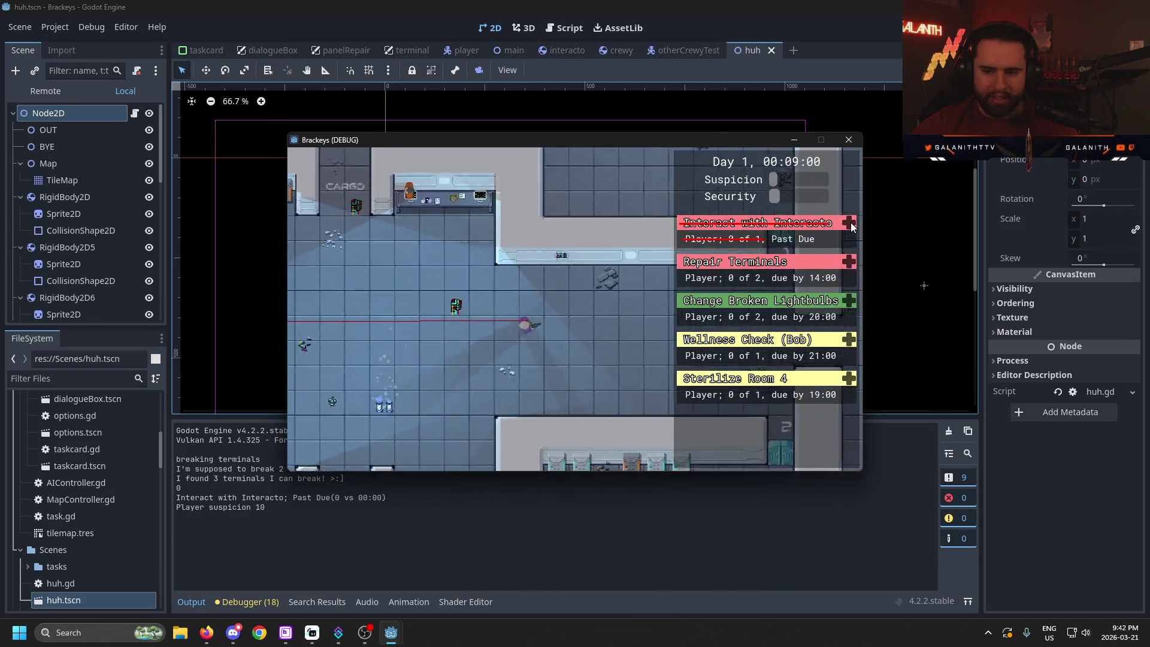
key(d)
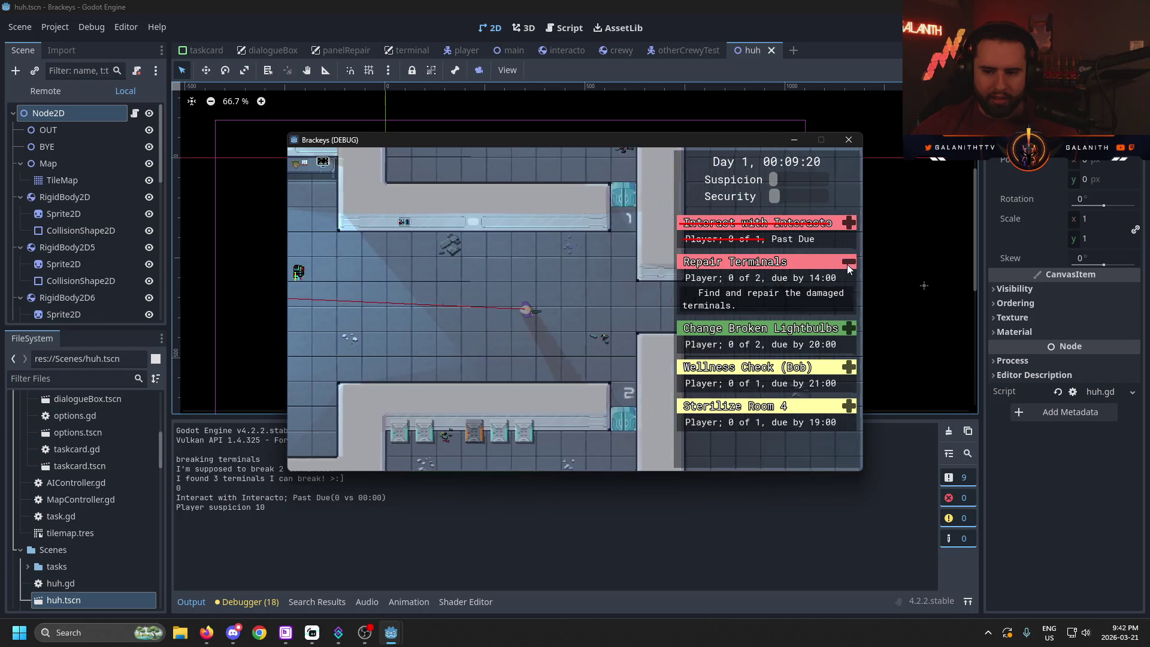
- Walk right up to Interacto and dismiss its dialogue box
mouse_move(848, 301)
key(d)
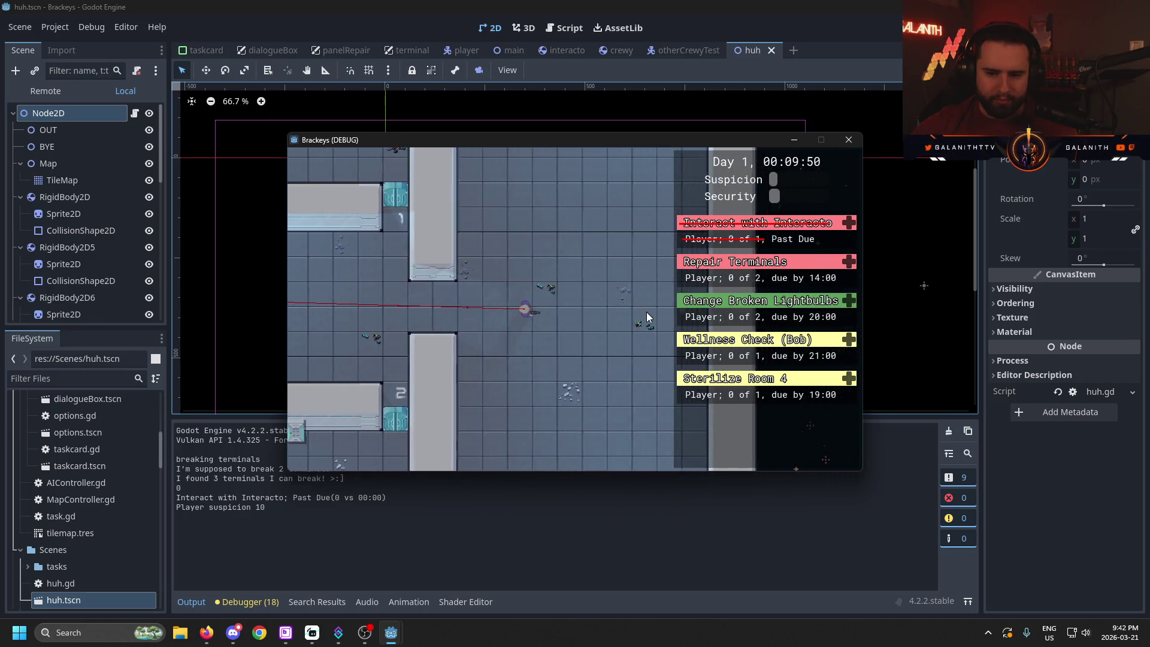
key(d)
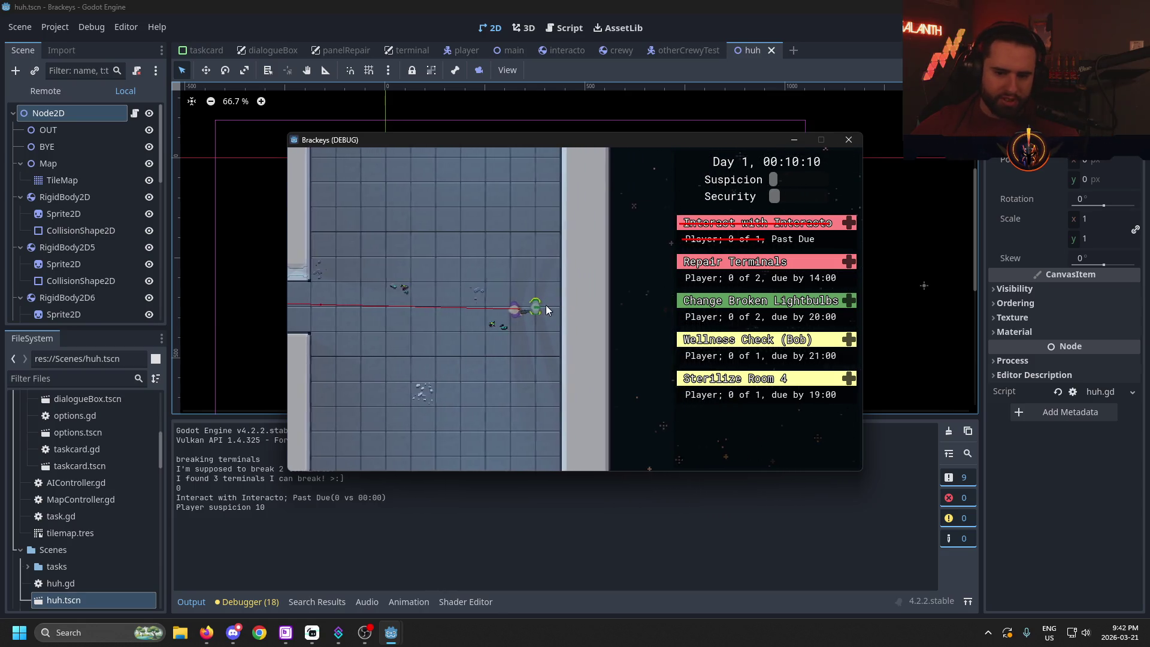
key(d)
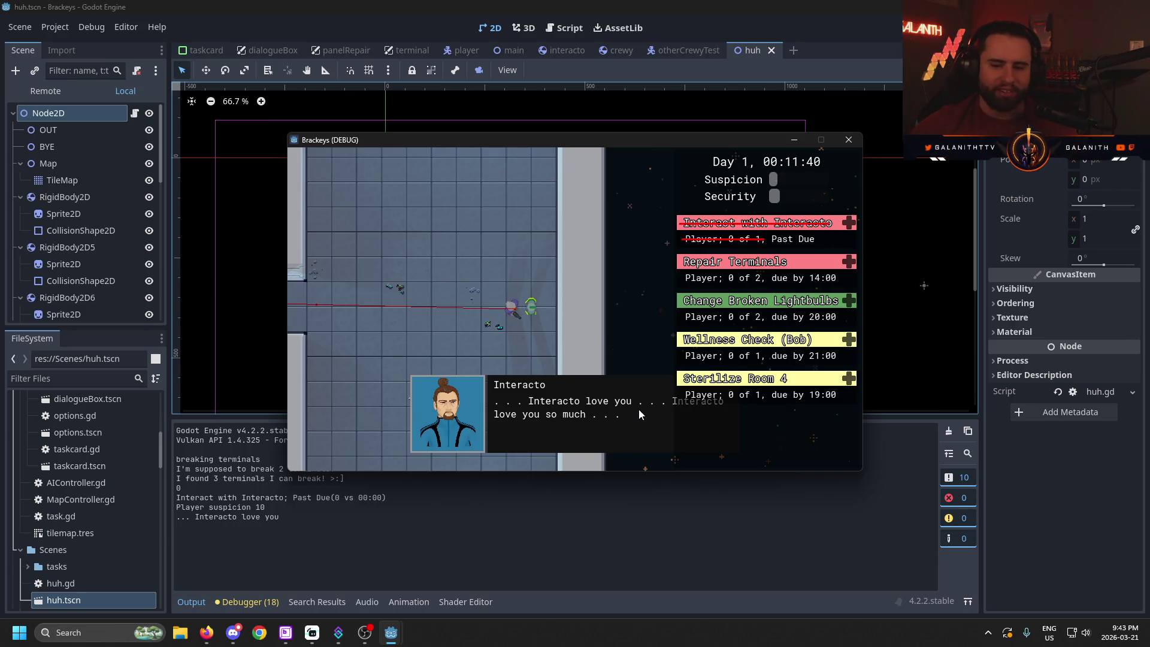
click(591, 417)
- Walk back left to the terminal by doors 1 and 2
key(a)
key(w)
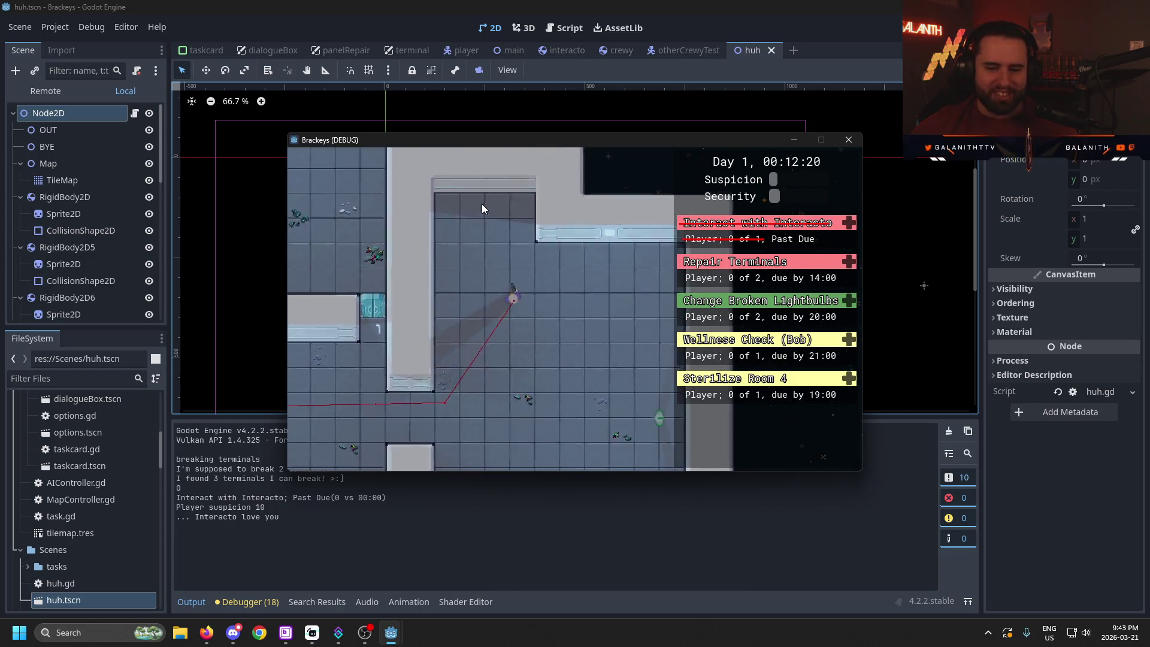
key(s)
key(a)
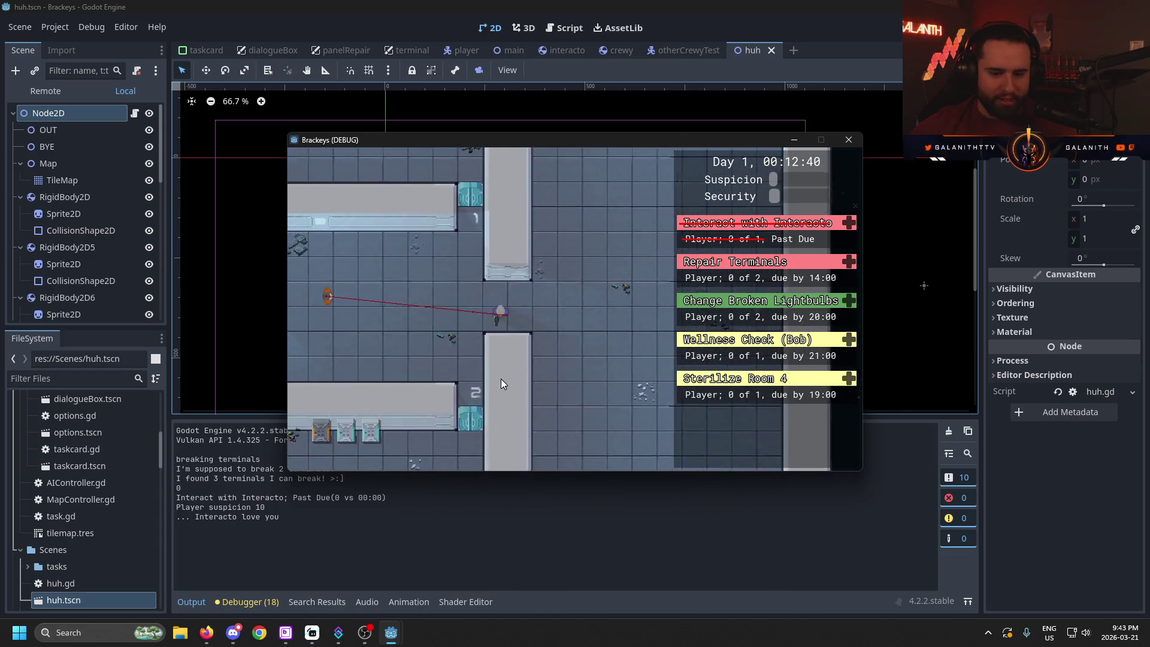
key(s)
key(a)
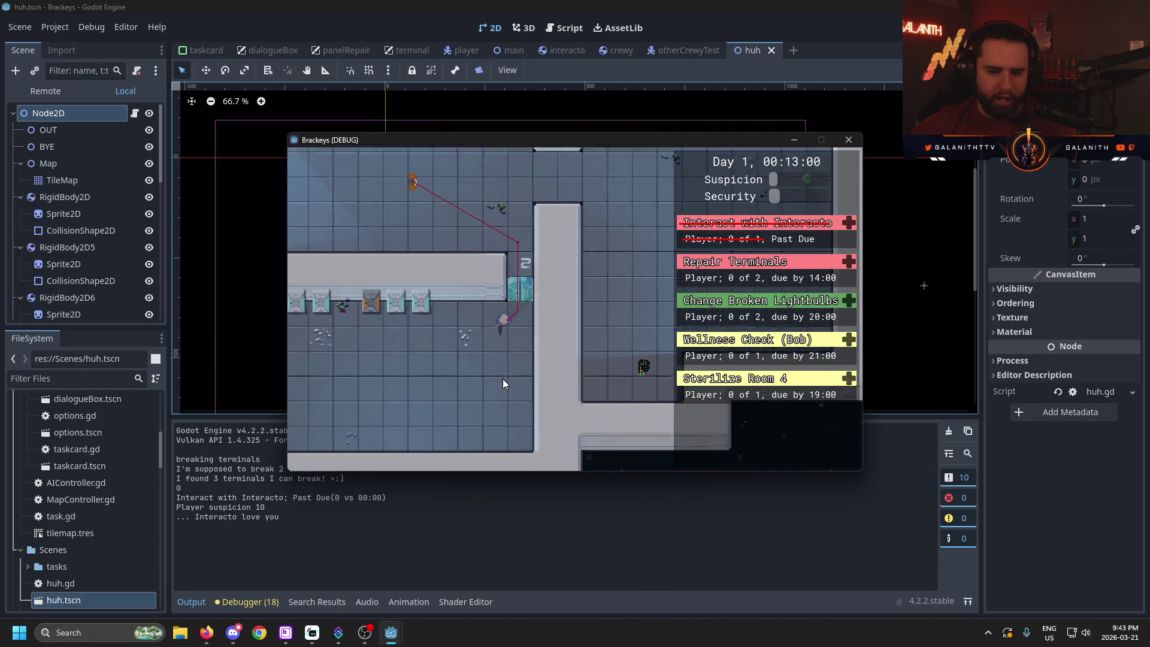
key(w)
key(d)
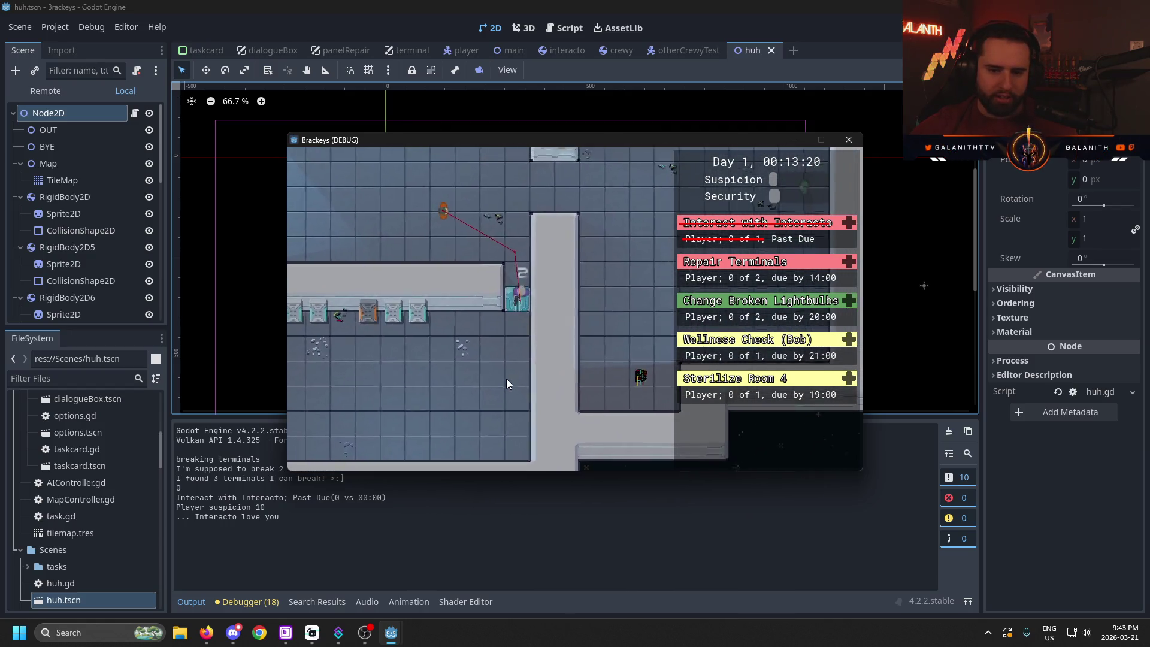
- Walk to the terminal beside CARGO and use it with E
key(w)
key(a)
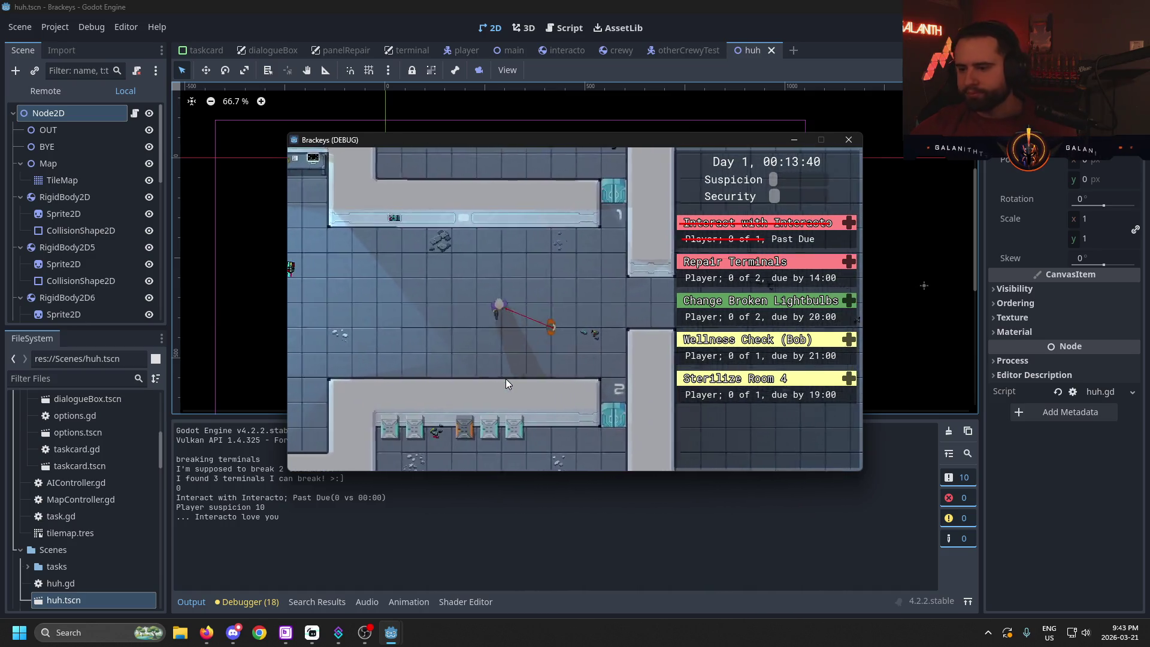
key(a)
key(w)
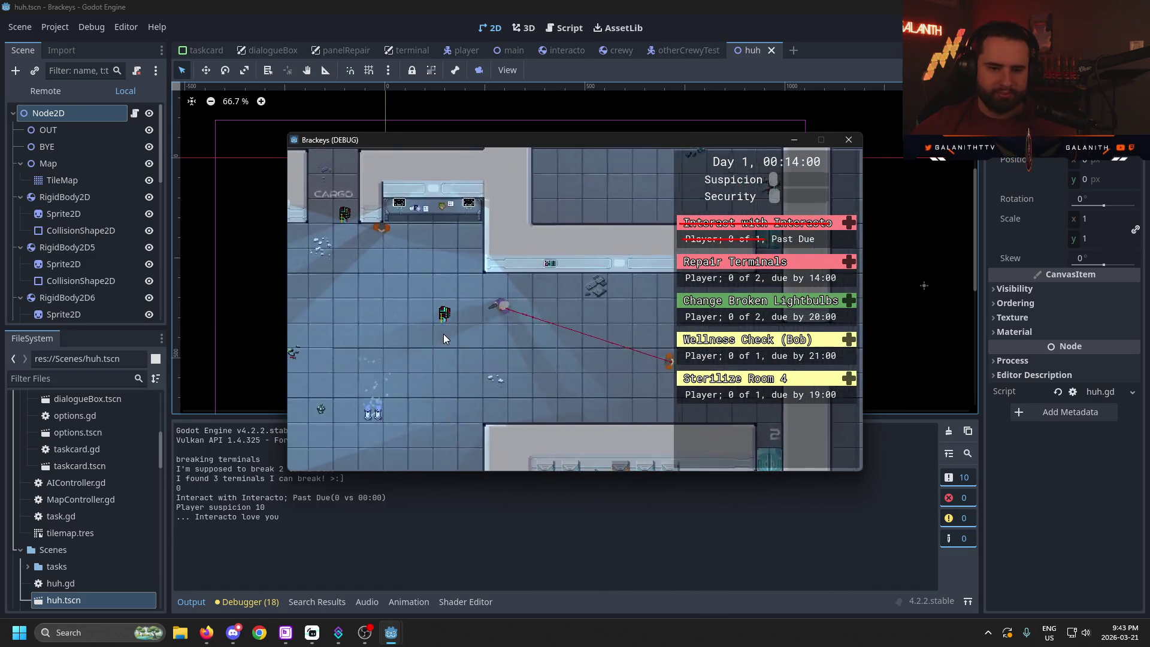
key(w)
key(a)
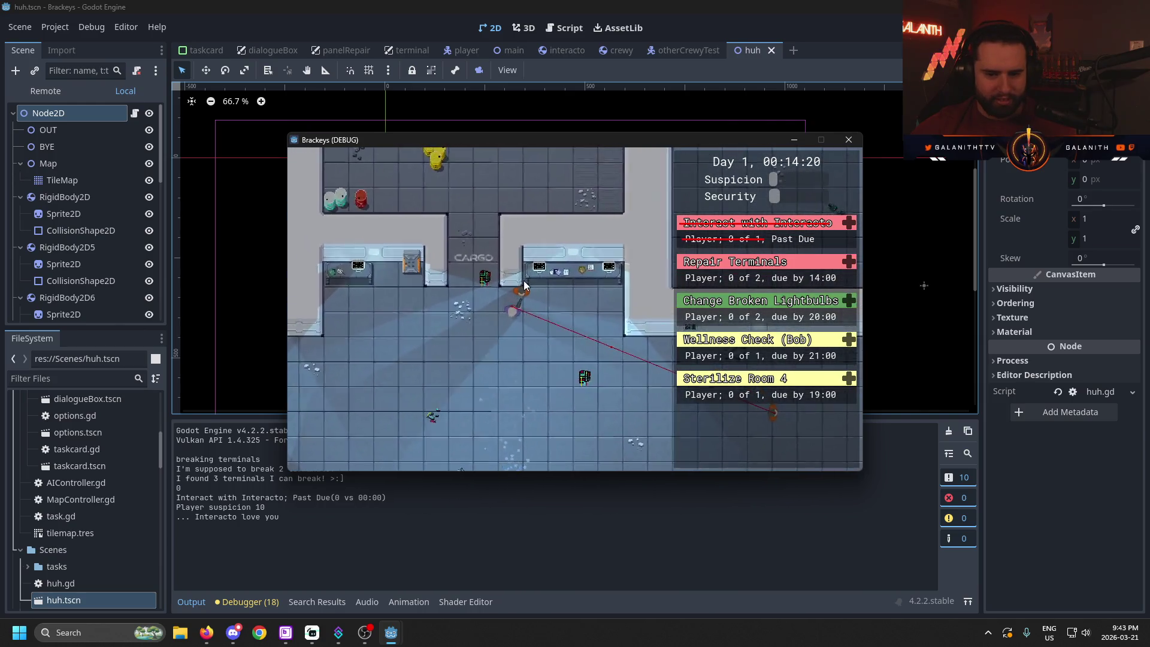
key(e)
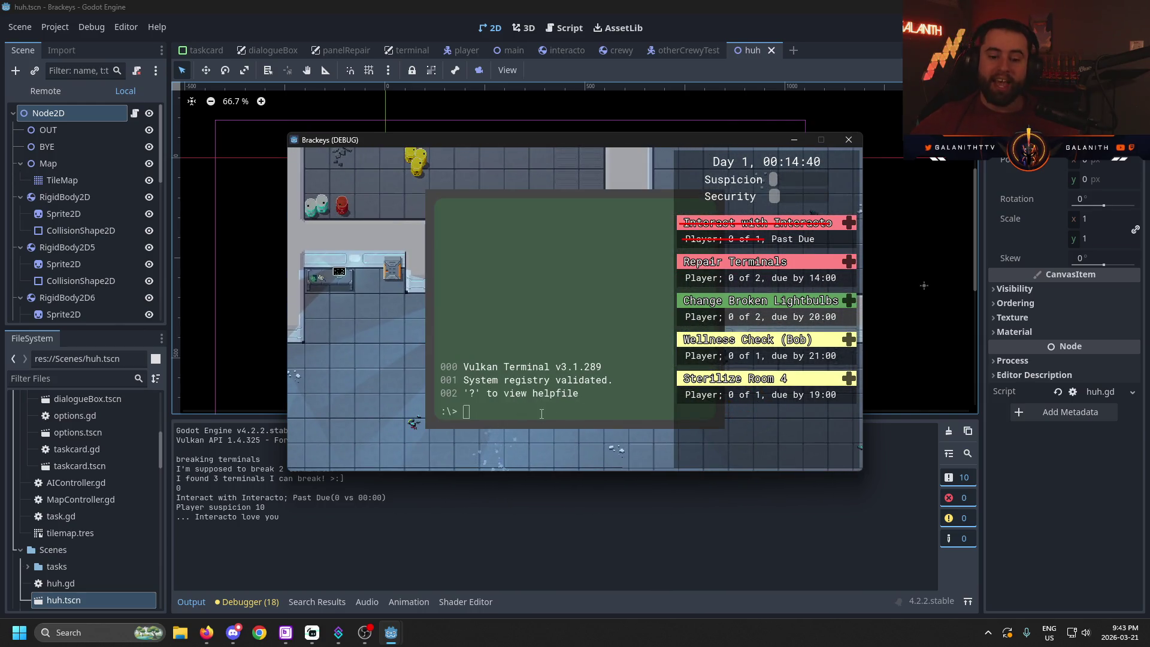
- List terminal commands with ?, run DIAG (no issues), then QUIT and walk away
text(?)
key(Return)
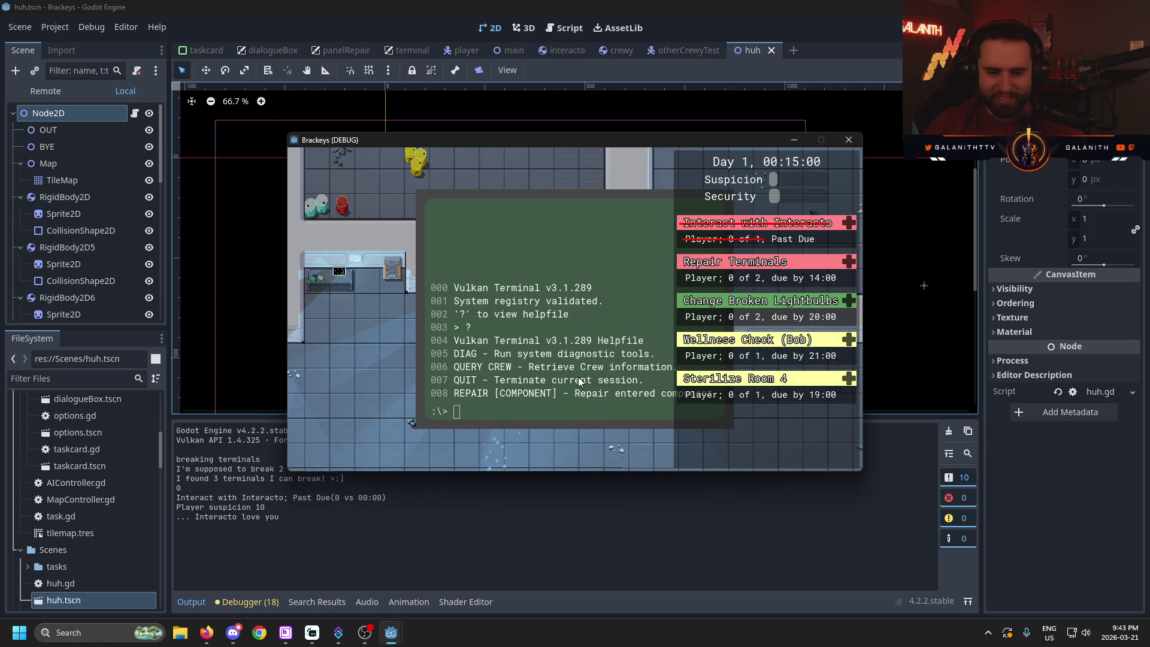
text(ag)
key(Return)
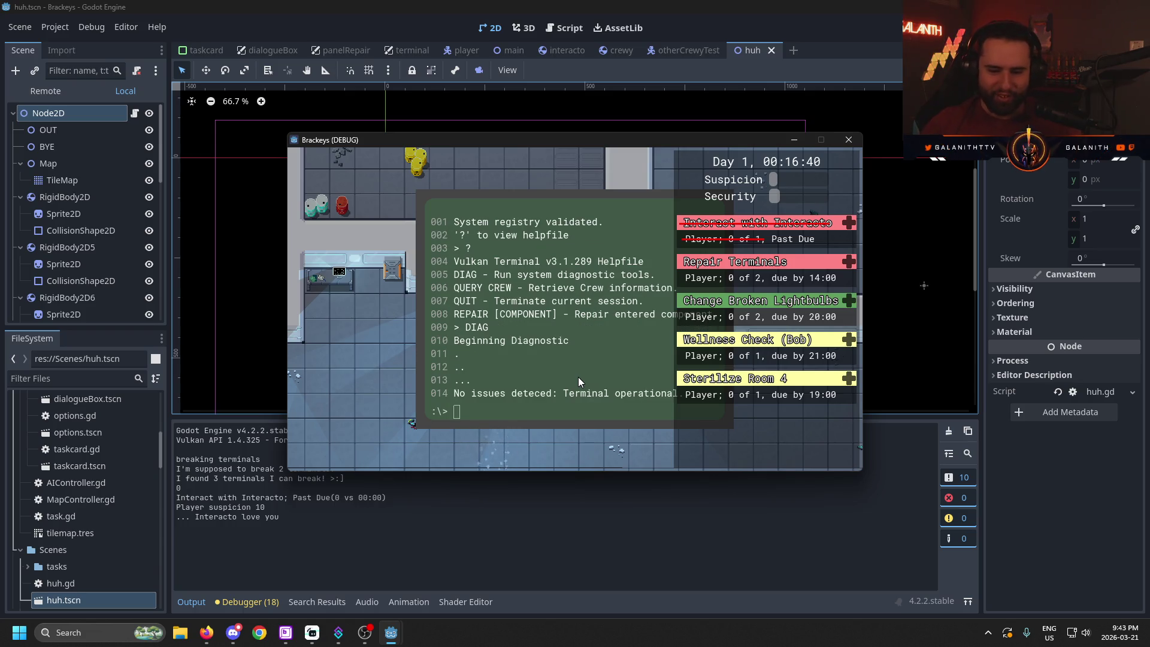
text(QUIT)
key(Return)
key(w)
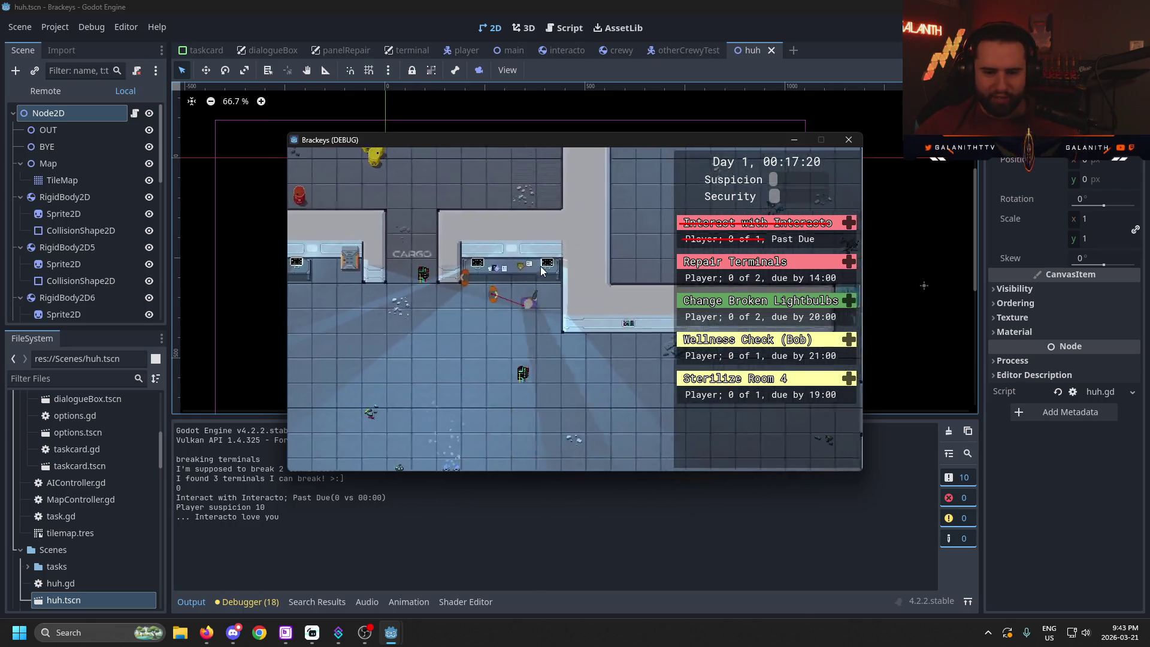
- Open the nearby terminal, run DIAG, repair the 'buffer scrubbing mechanism', then quit
click(521, 286)
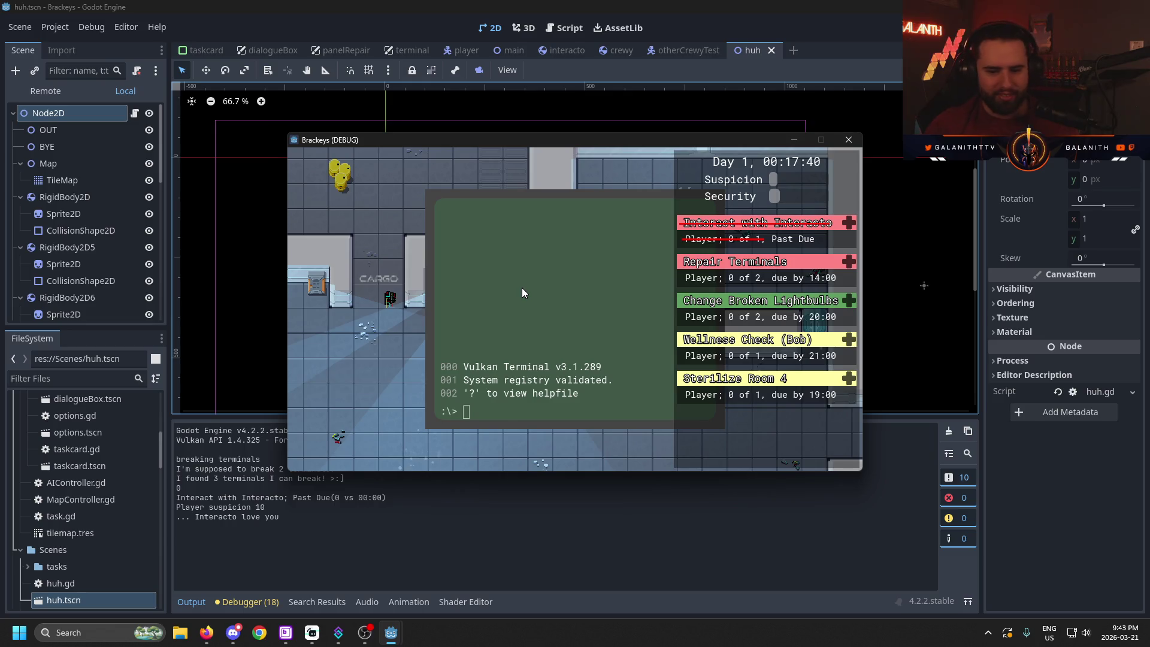
text(DIAG)
key(Return)
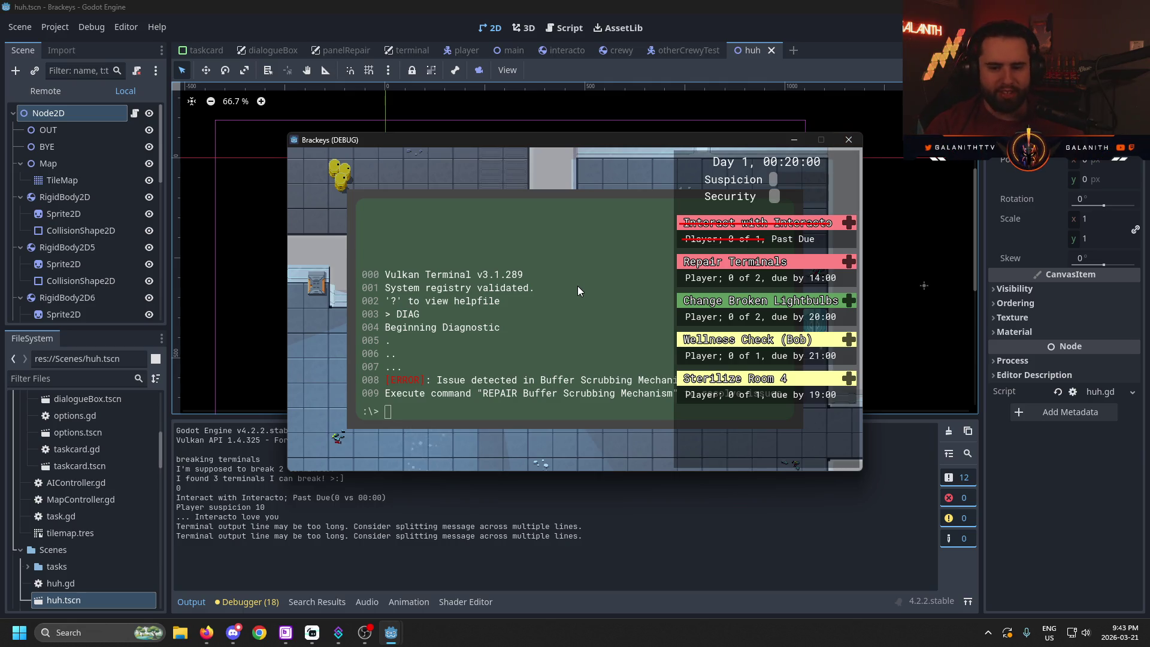
text(buffer scrubbing mechanism)
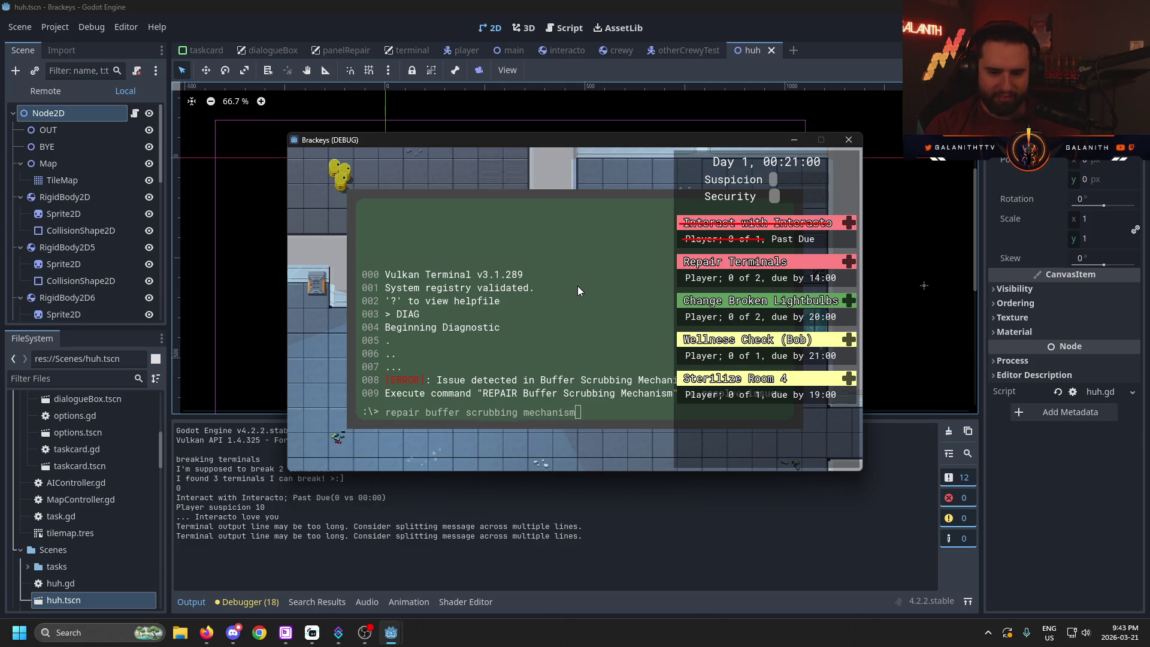
key(Return)
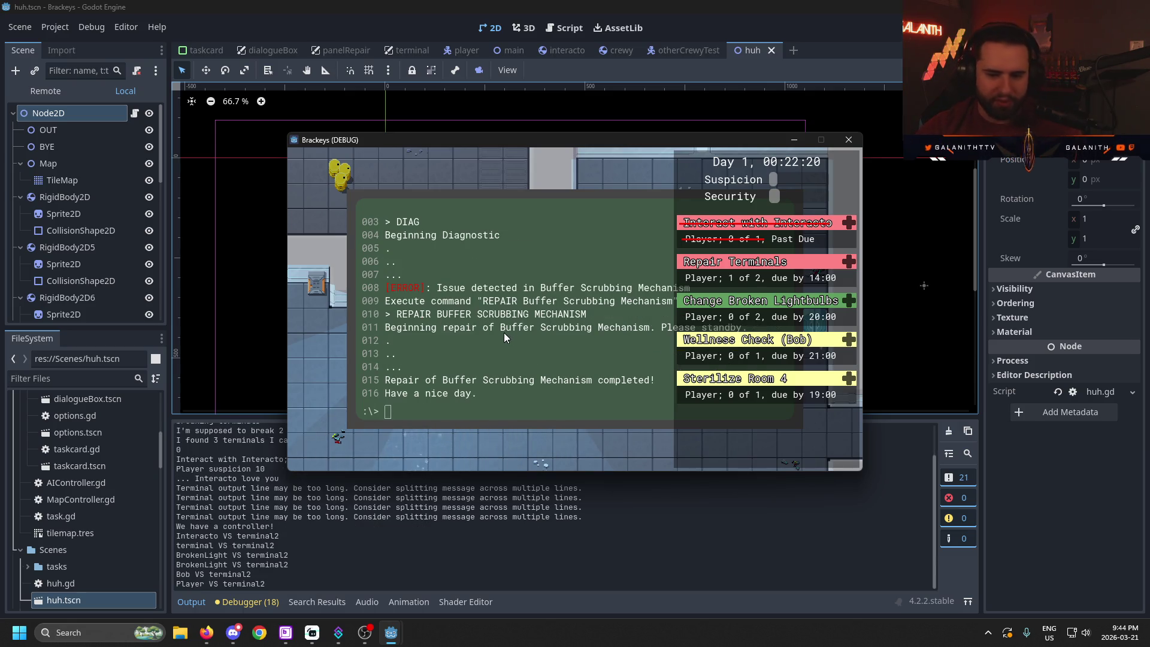
text(quit)
key(Return)
- Walk left through the room and expand, then collapse, the Repair Terminals task card
key(s)
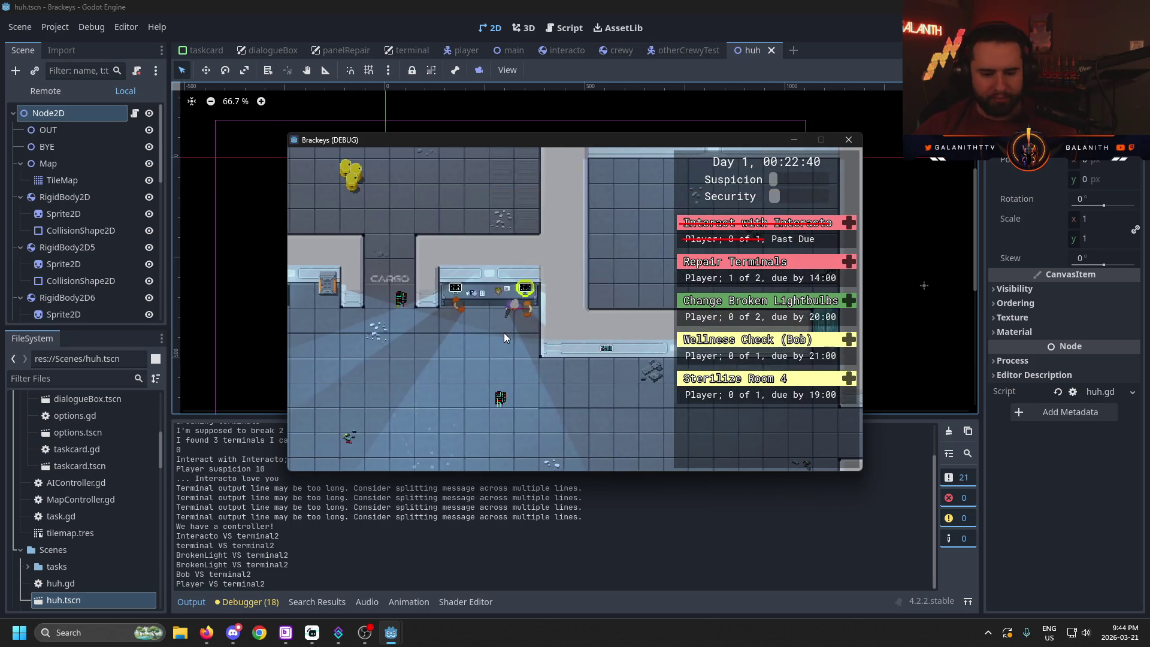
key(a)
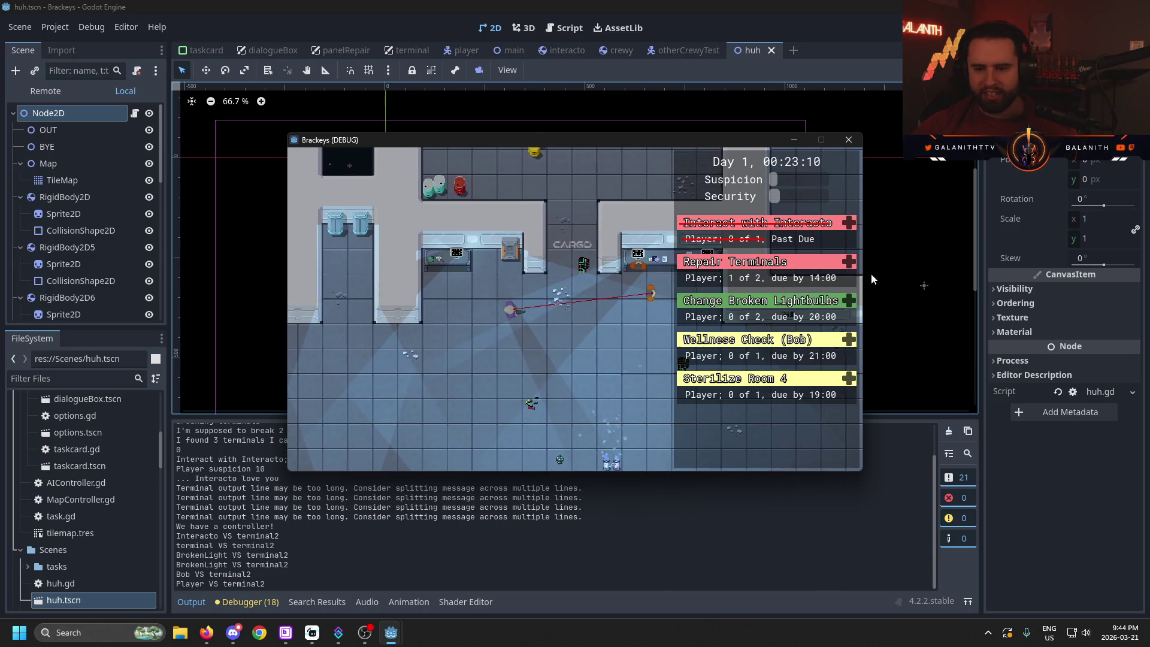
click(843, 264)
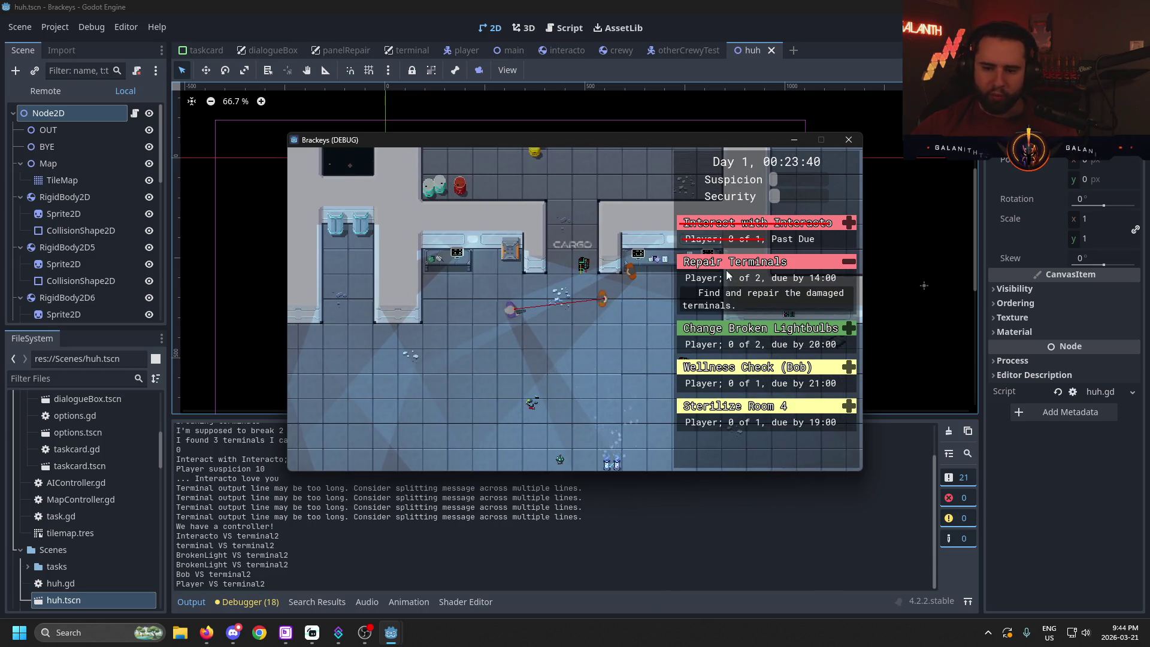
click(849, 263)
- Walk up-left to the next terminal and open its console
key(a)
key(w)
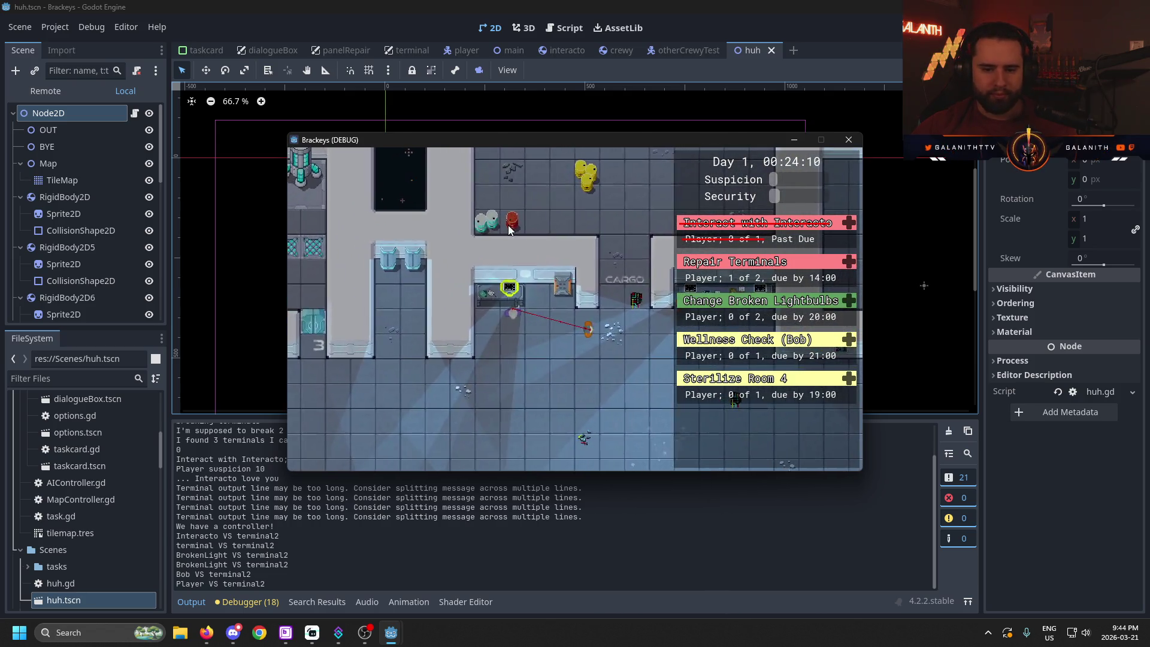
text(e)
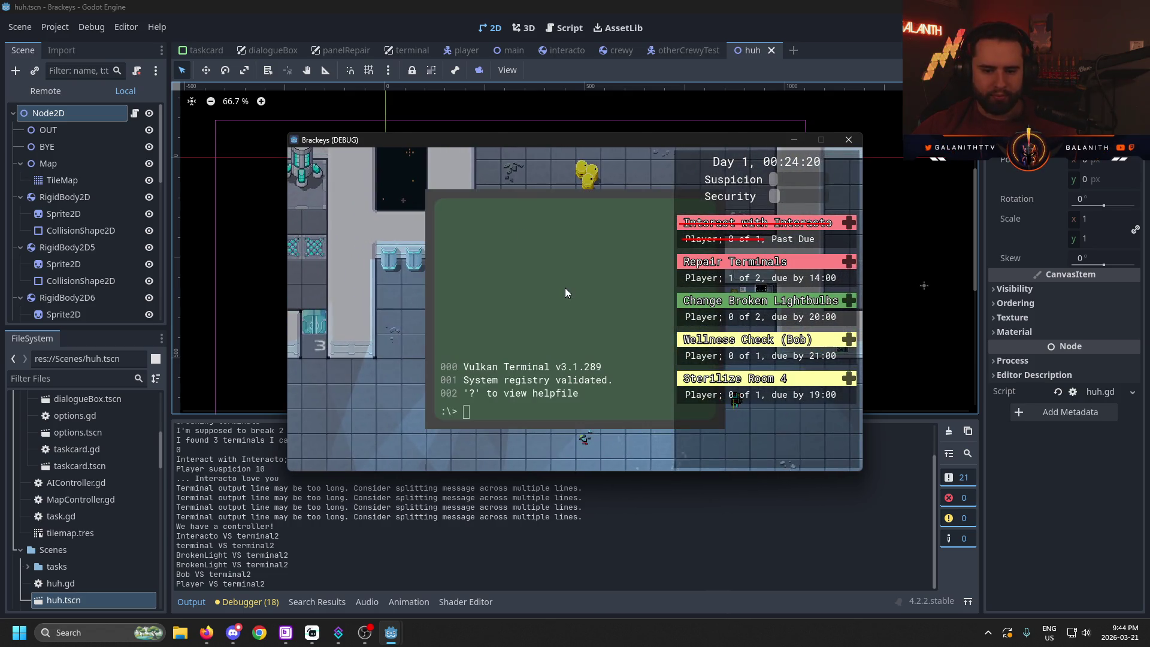